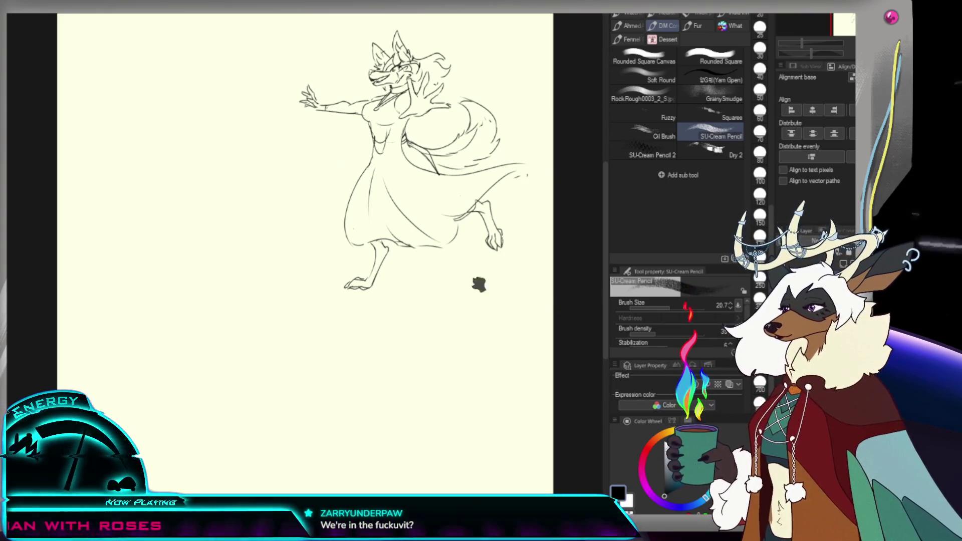
# Step: Switch to the other open canvas, which holds the older dragon and character sketch sheet
pyautogui.hotkey('ctrl', 'Tab')
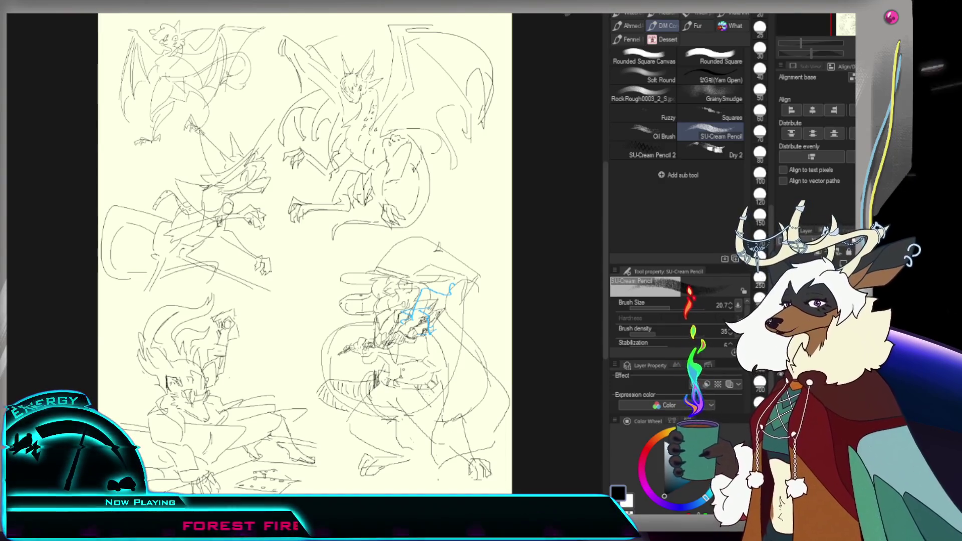
# Step: Zoom the dragon sketch sheet and hide the side panels to fit the whole page on screen
pyautogui.scroll(2, 325, 288)
pyautogui.scroll(2, 325, 288)
pyautogui.scroll(2, 324, 288)
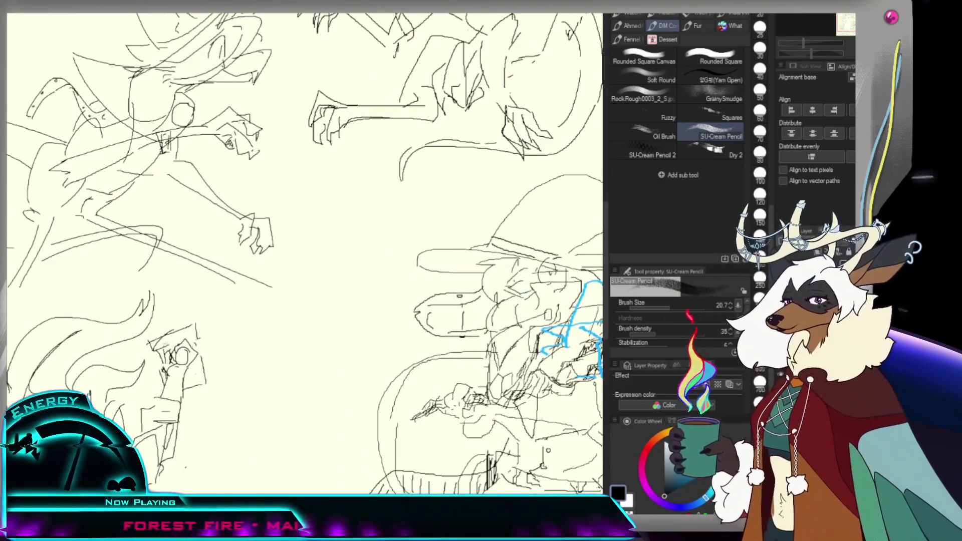
pyautogui.scroll(1, 324, 288)
pyautogui.press('Tab')
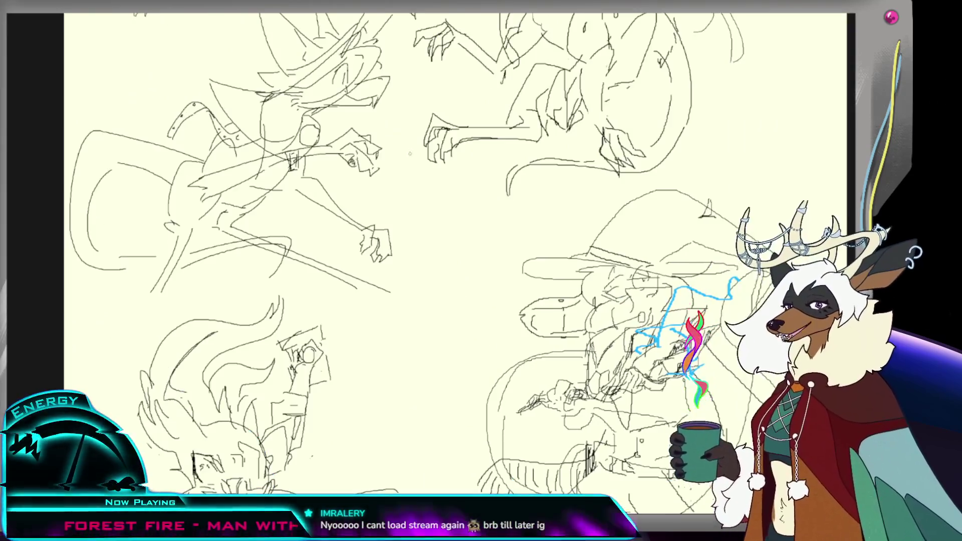
pyautogui.hotkey('ctrl', '0')
# Step: Pan across the upper and lower dragon sketches, then restore the side panels
pyautogui.scroll(2, 288, 211)
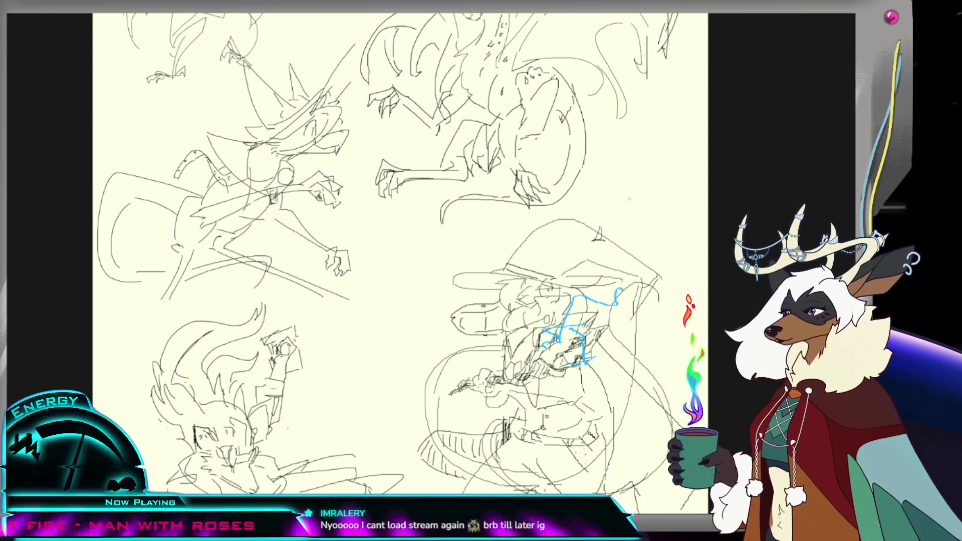
pyautogui.moveTo(375, 200); pyautogui.dragTo(441, 368)
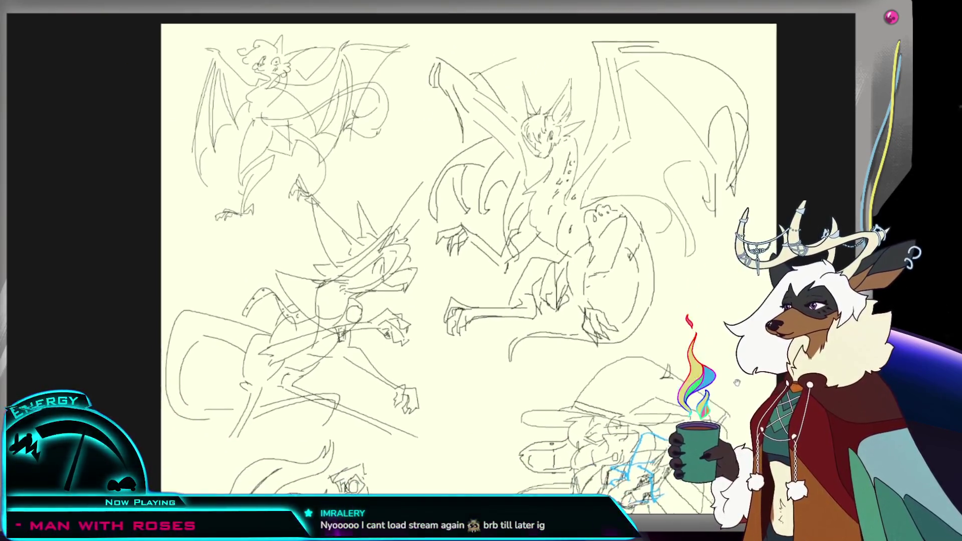
pyautogui.moveTo(501, 451); pyautogui.dragTo(492, 101)
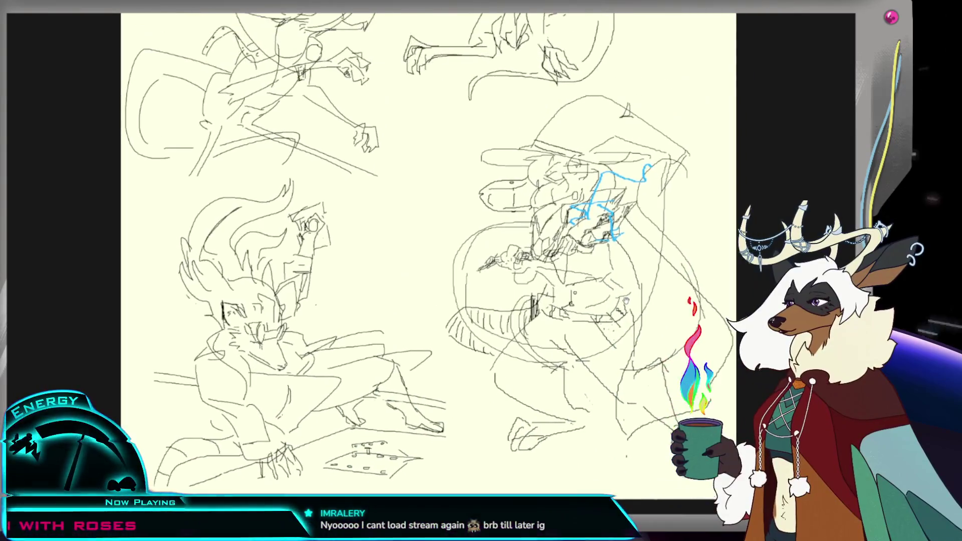
pyautogui.moveTo(450, 225); pyautogui.dragTo(420, 381)
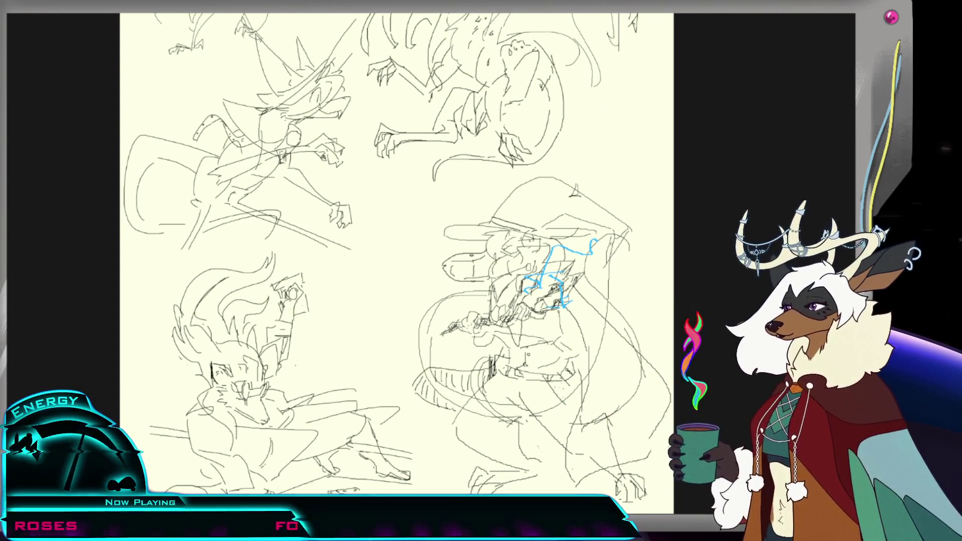
pyautogui.press('Tab')
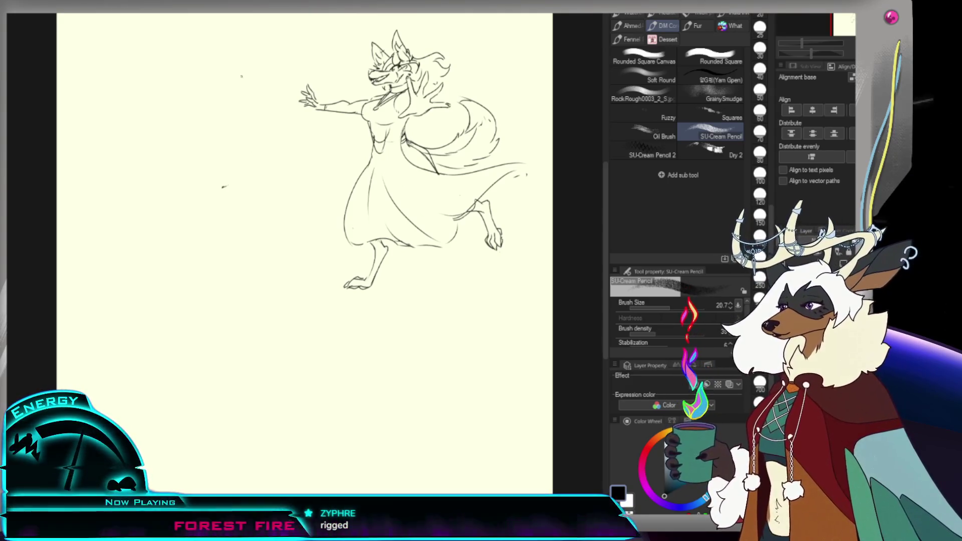
pyautogui.press('/')
pyautogui.scroll(-2, 204, 169)
pyautogui.scroll(3, 220, 163)
pyautogui.scroll(-3, 199, 167)
pyautogui.scroll(2, 278, 147)
pyautogui.press('p')
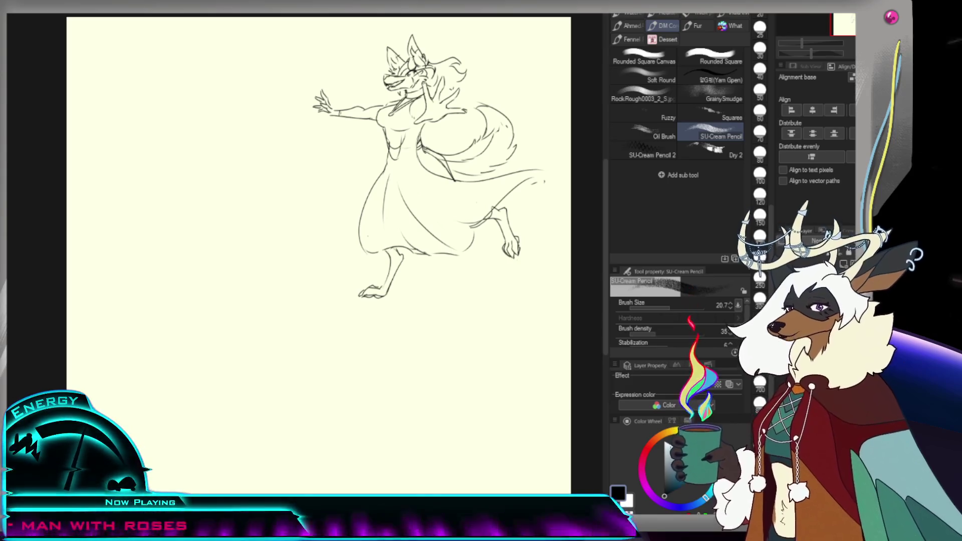
# Step: Zoom to the empty area left of the fox-woman and pencil a round head outline
pyautogui.moveTo(225, 154); pyautogui.dragTo(209, 194)
pyautogui.click(209, 193)
pyautogui.press('p')
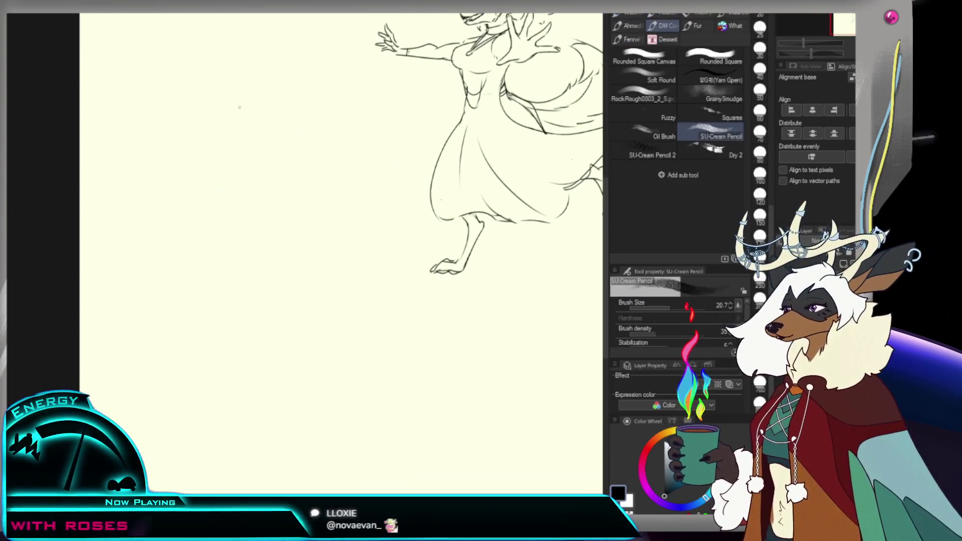
pyautogui.moveTo(250, 146); pyautogui.dragTo(258, 165)
pyautogui.hotkey('ctrl', 'z')
pyautogui.moveTo(234, 112); pyautogui.dragTo(266, 161)
pyautogui.hotkey('ctrl', 'z')
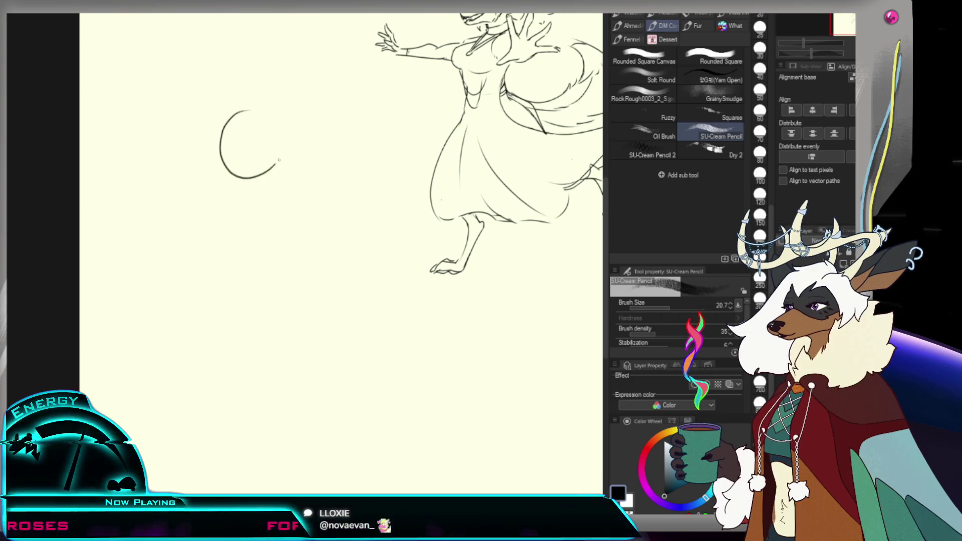
pyautogui.moveTo(251, 111); pyautogui.dragTo(258, 112)
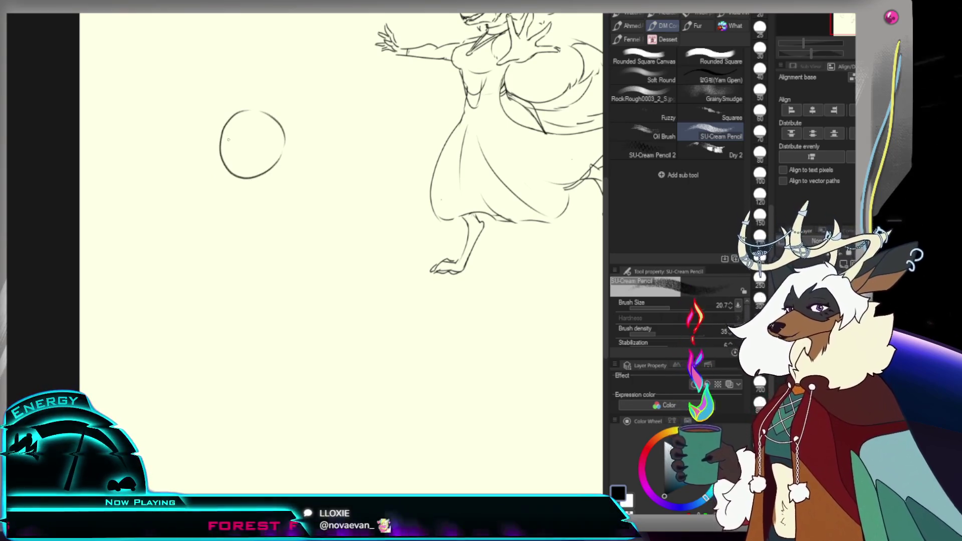
pyautogui.hotkey('ctrl', 'z')
pyautogui.moveTo(247, 119)
pyautogui.mouseDown()
pyautogui.moveTo(240, 160)
pyautogui.moveTo(270, 169)
pyautogui.moveTo(245, 173)
pyautogui.mouseUp()
pyautogui.hotkey('ctrl', 'z')
pyautogui.hotkey('ctrl', 'z')
pyautogui.moveTo(249, 131)
pyautogui.mouseDown()
pyautogui.moveTo(248, 178)
pyautogui.moveTo(279, 151)
pyautogui.mouseUp()
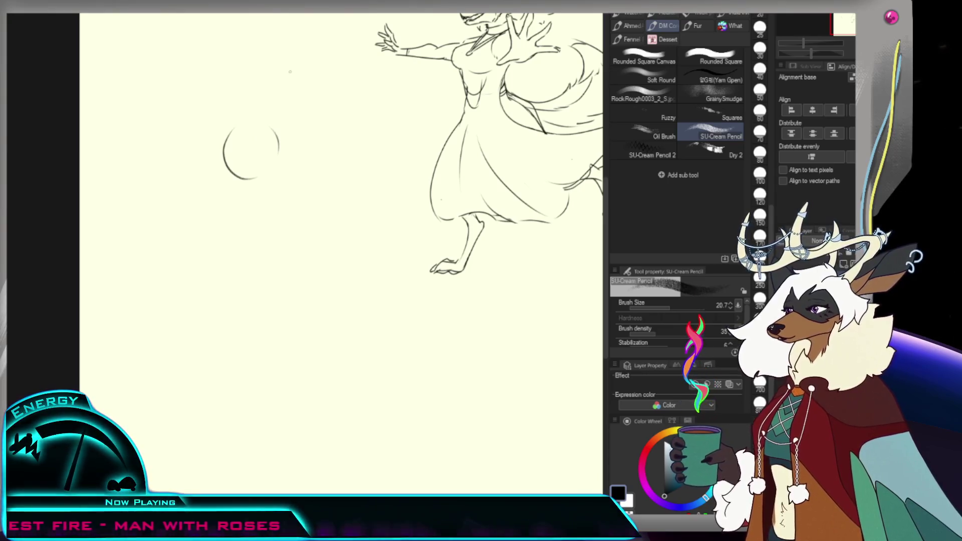
# Step: Add a tall peaked spike above the head and small facial marks inside it
pyautogui.moveTo(286, 81); pyautogui.dragTo(260, 121)
pyautogui.moveTo(299, 85); pyautogui.dragTo(285, 142)
pyautogui.hotkey('ctrl', 'z')
pyautogui.hotkey('ctrl', 'z')
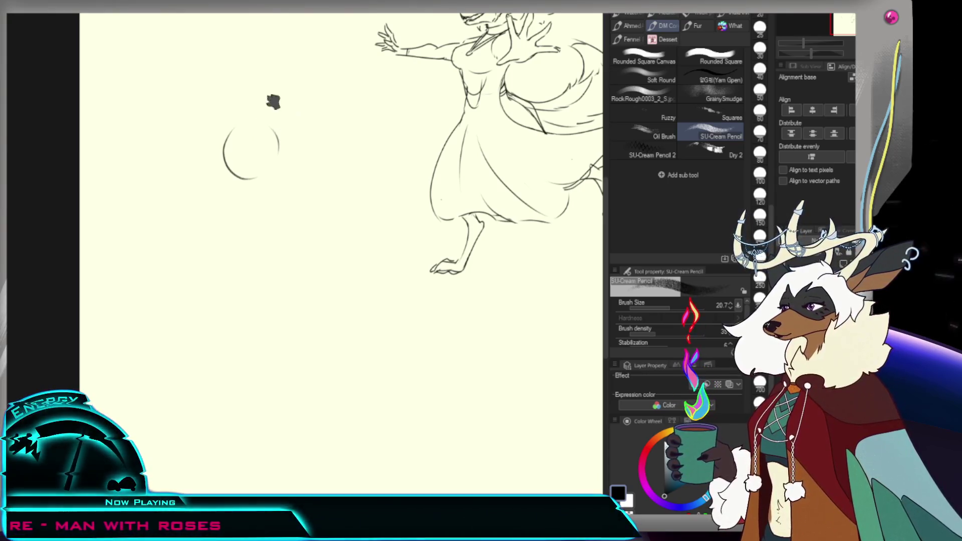
pyautogui.moveTo(267, 89); pyautogui.dragTo(278, 149)
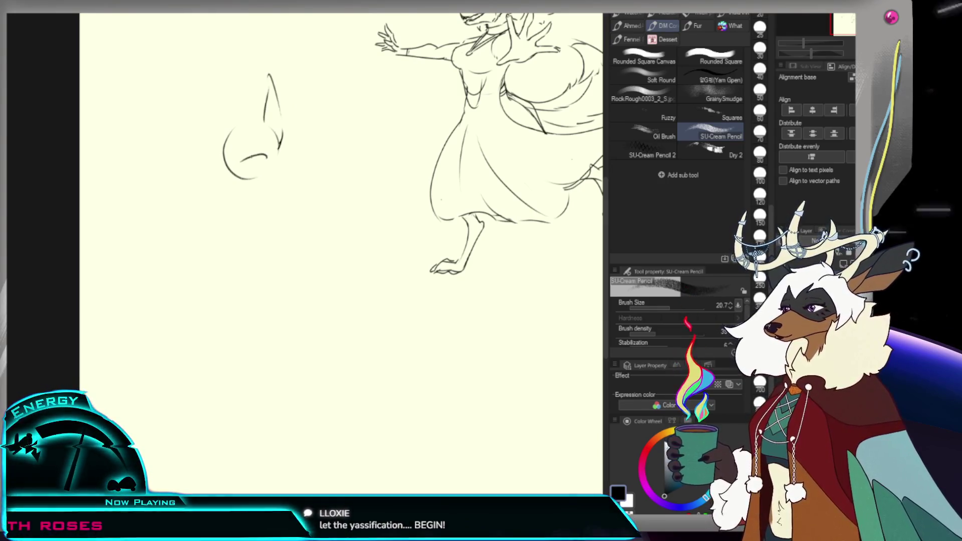
pyautogui.moveTo(241, 161); pyautogui.dragTo(254, 157)
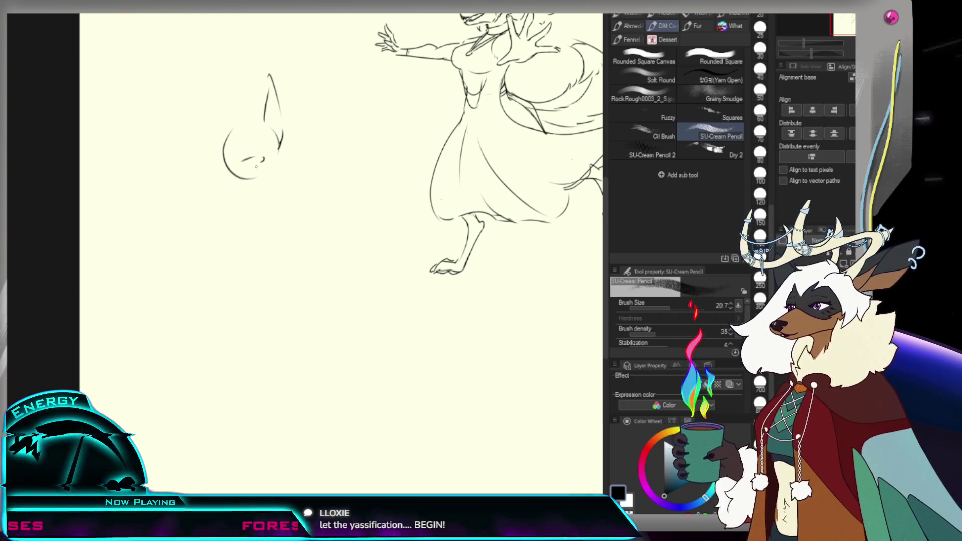
pyautogui.click(255, 162)
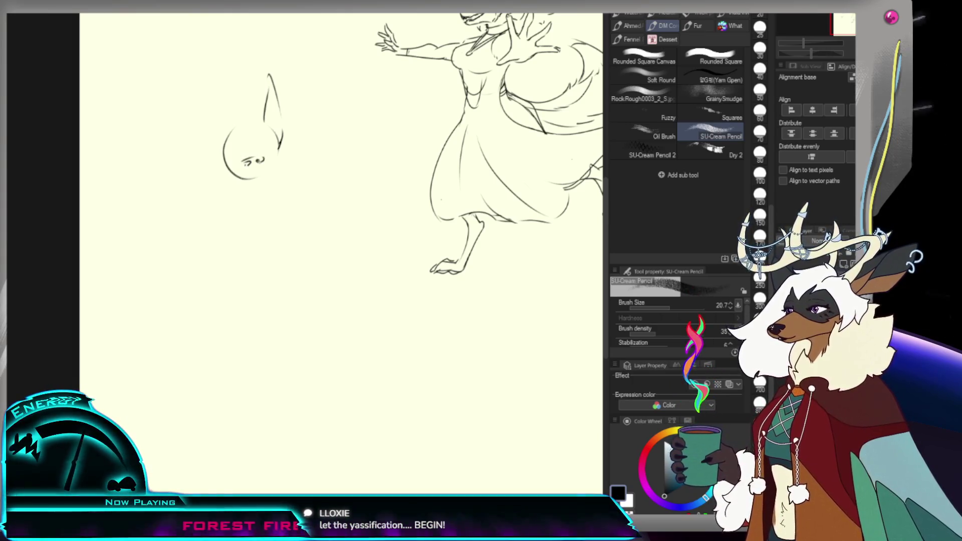
pyautogui.moveTo(250, 166); pyautogui.dragTo(255, 168)
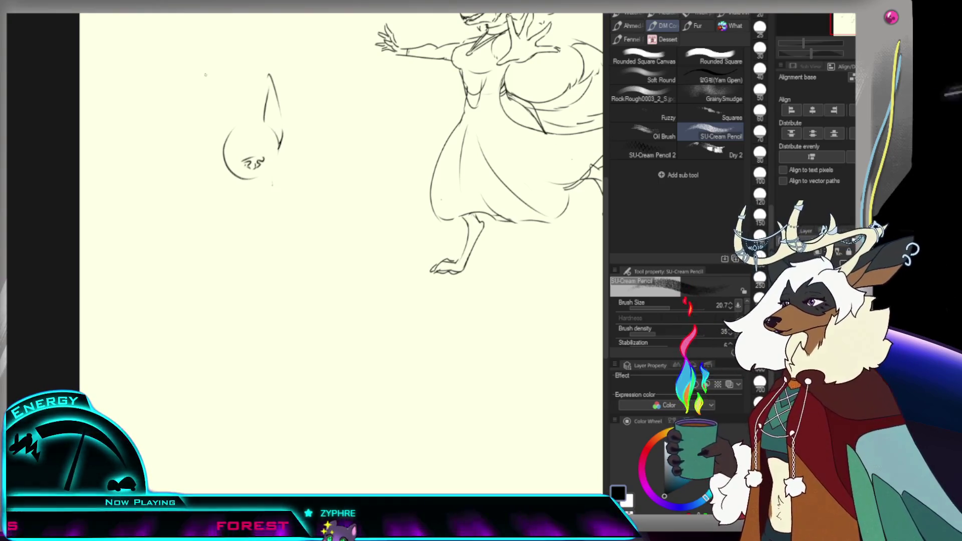
# Step: Sketch more hair spikes rising from the top of the head
pyautogui.moveTo(251, 125); pyautogui.dragTo(252, 98)
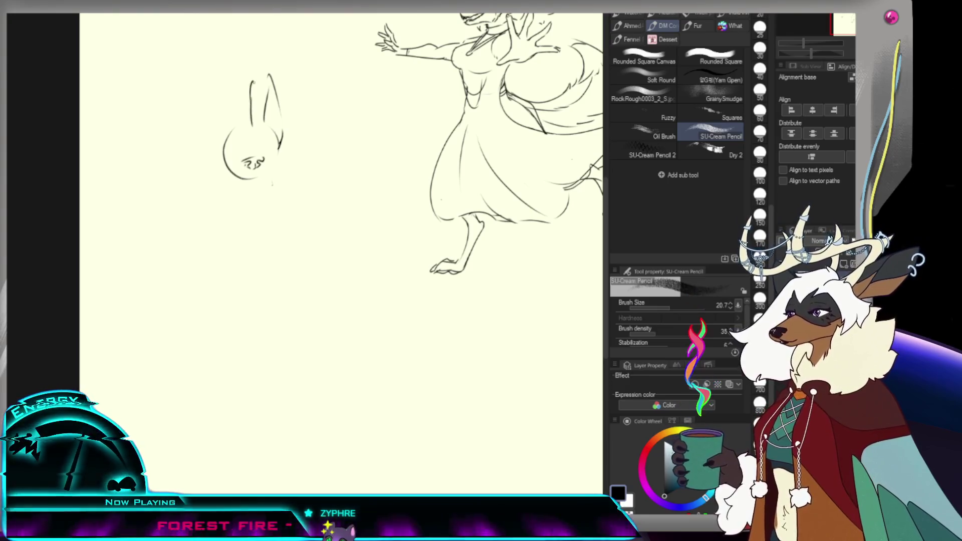
pyautogui.hotkey('ctrl', 'z')
pyautogui.moveTo(252, 125)
pyautogui.mouseDown()
pyautogui.moveTo(255, 88)
pyautogui.moveTo(245, 114)
pyautogui.mouseUp()
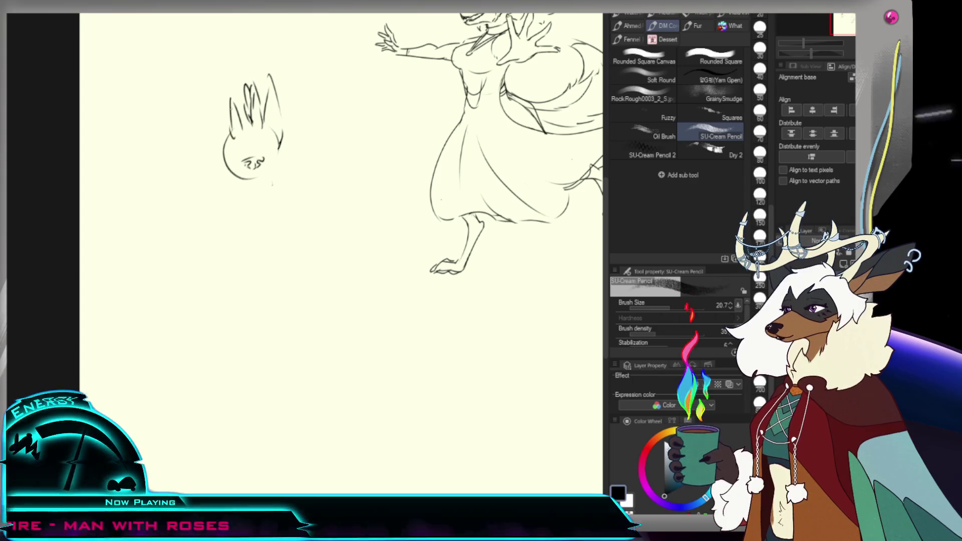
pyautogui.moveTo(230, 124); pyautogui.dragTo(221, 87)
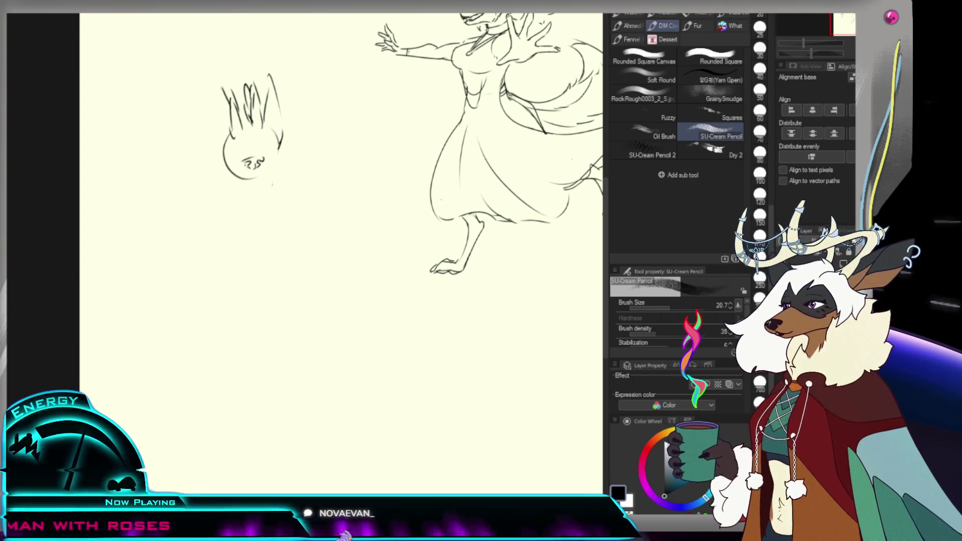
pyautogui.hotkey('ctrl', 'z')
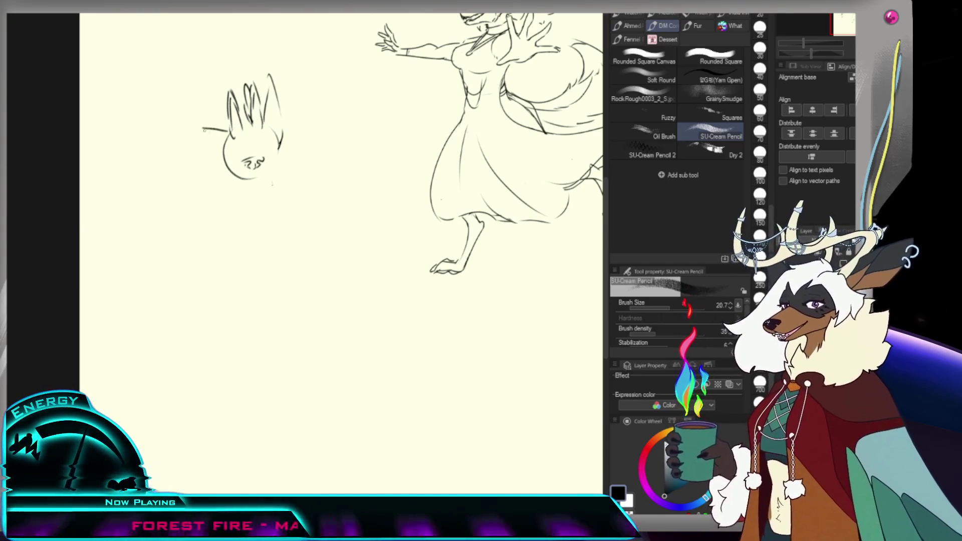
# Step: Draw a large pointed ear left of the head and a curved jaw beneath it
pyautogui.moveTo(203, 129); pyautogui.dragTo(163, 157)
pyautogui.hotkey('ctrl', 'z')
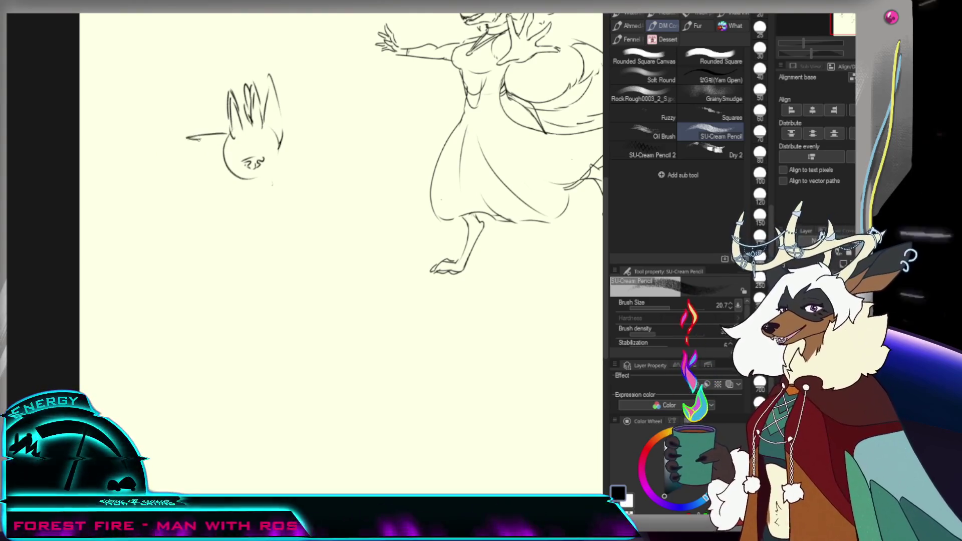
pyautogui.moveTo(188, 136)
pyautogui.mouseDown()
pyautogui.moveTo(167, 163)
pyautogui.moveTo(220, 160)
pyautogui.mouseUp()
pyautogui.hotkey('ctrl', 'z')
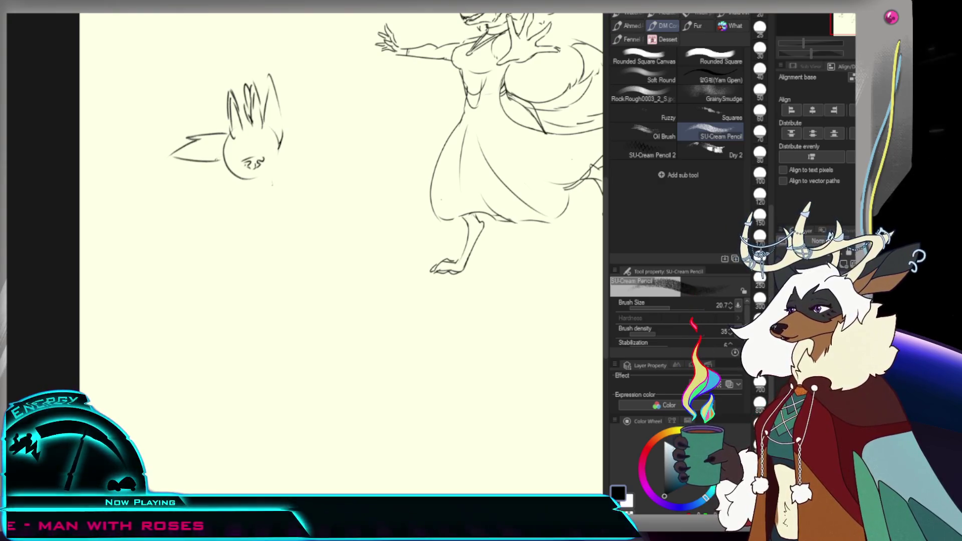
pyautogui.hotkey('ctrl', 'z')
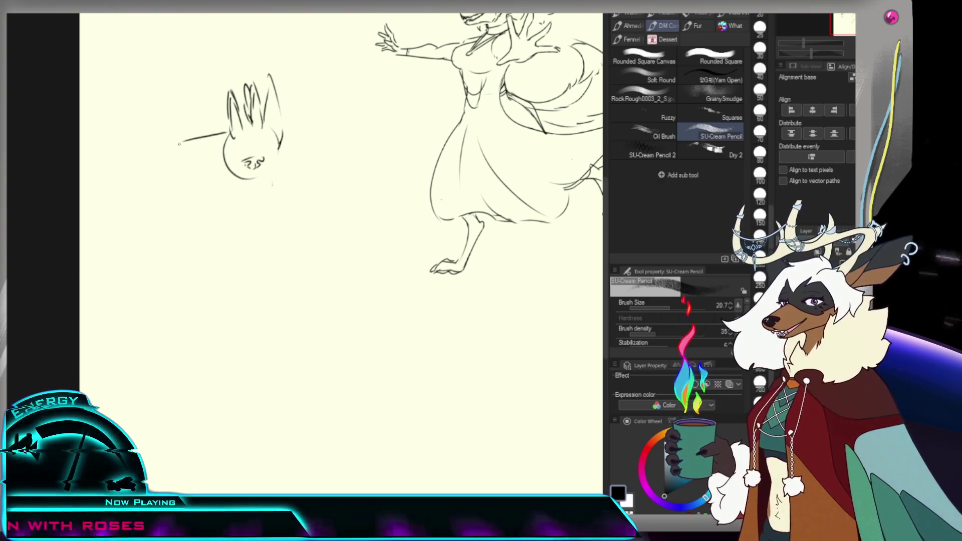
pyautogui.moveTo(204, 163)
pyautogui.mouseDown()
pyautogui.moveTo(219, 160)
pyautogui.moveTo(228, 136)
pyautogui.moveTo(213, 148)
pyautogui.mouseUp()
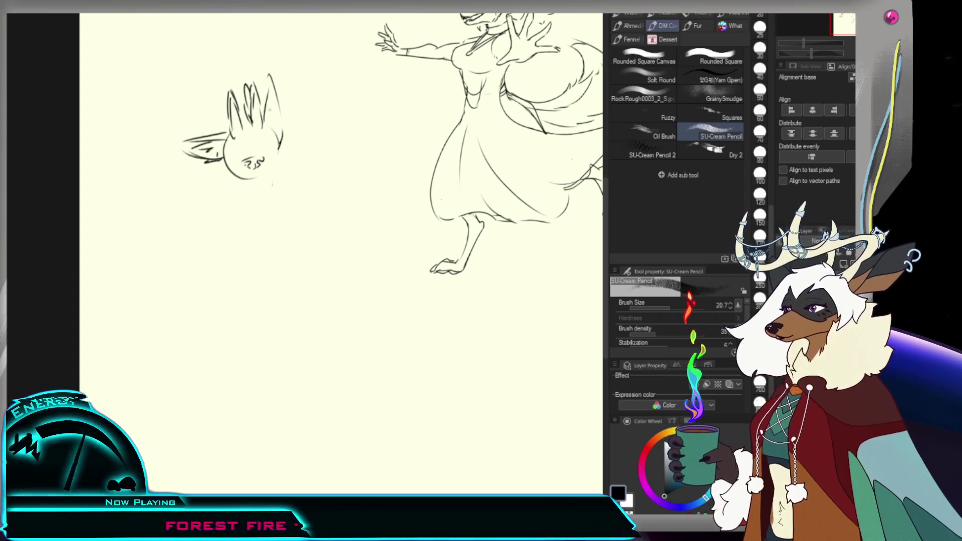
pyautogui.moveTo(237, 184); pyautogui.dragTo(295, 161)
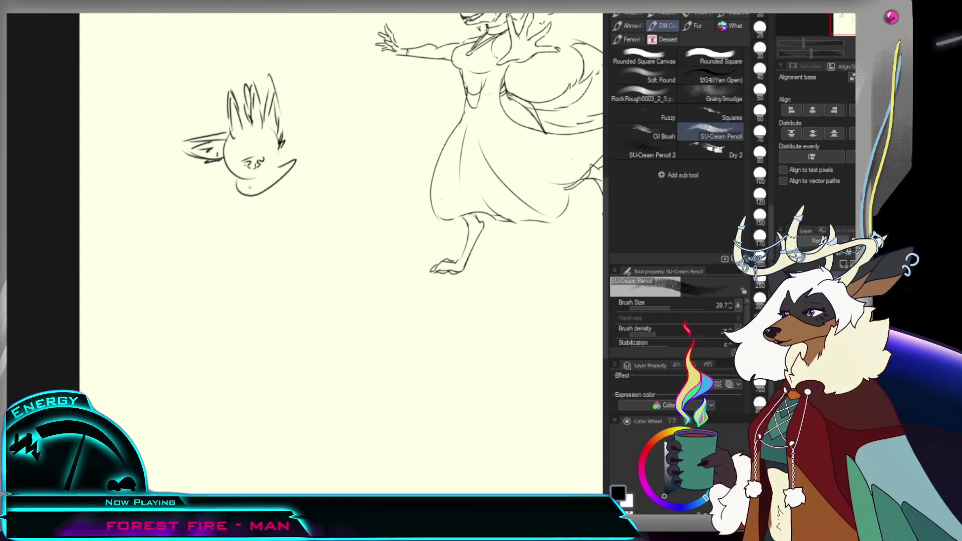
# Step: Sketch the heavy-lidded eyes with lower-lid strokes
pyautogui.scroll(3, 254, 105)
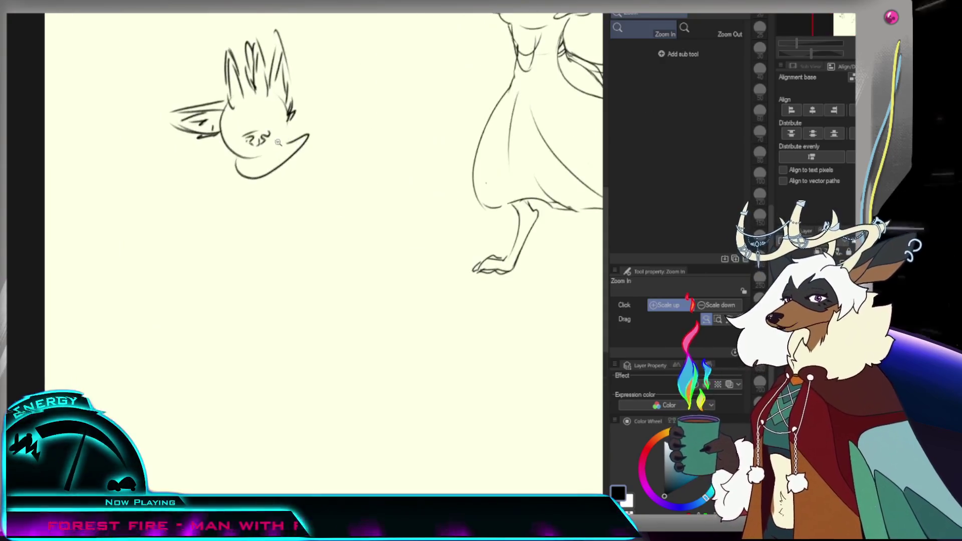
pyautogui.moveTo(258, 114); pyautogui.dragTo(285, 109)
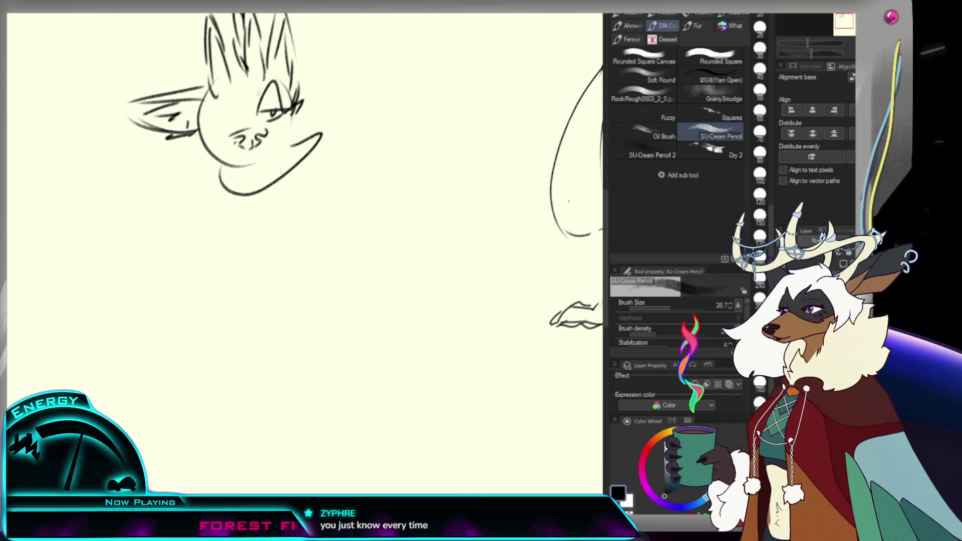
pyautogui.moveTo(265, 115)
pyautogui.mouseDown()
pyautogui.moveTo(278, 114)
pyautogui.moveTo(278, 137)
pyautogui.moveTo(276, 105)
pyautogui.mouseUp()
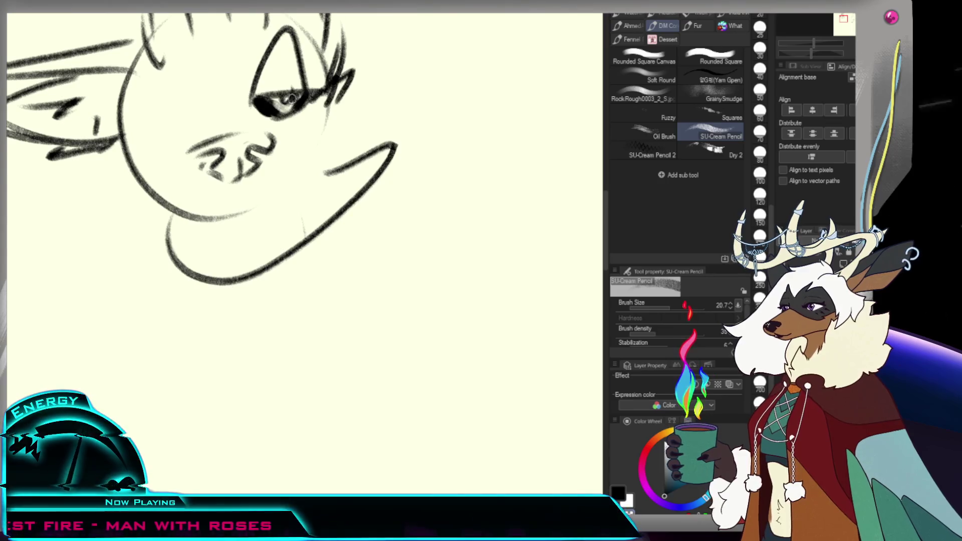
pyautogui.moveTo(293, 95)
pyautogui.mouseDown()
pyautogui.moveTo(271, 120)
pyautogui.moveTo(263, 95)
pyautogui.mouseUp()
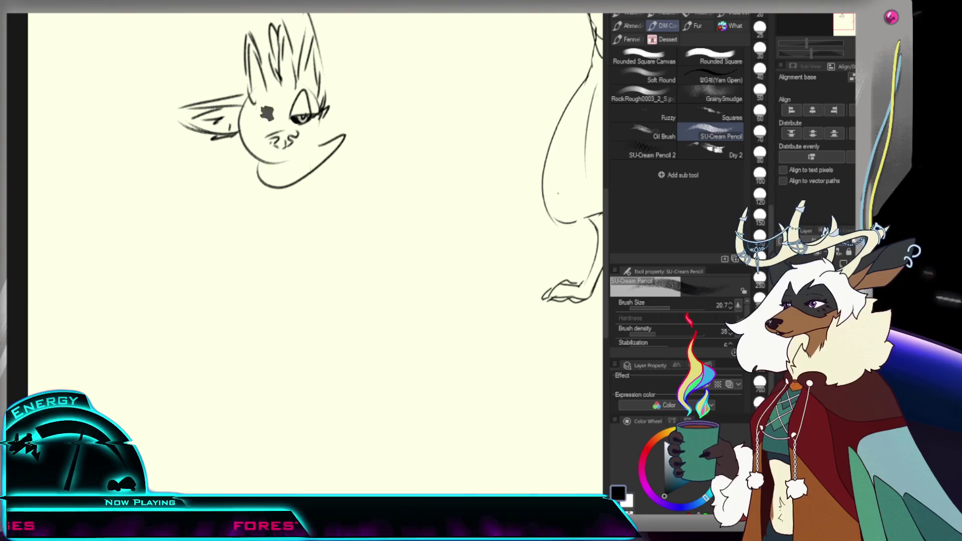
pyautogui.moveTo(241, 120); pyautogui.dragTo(260, 121)
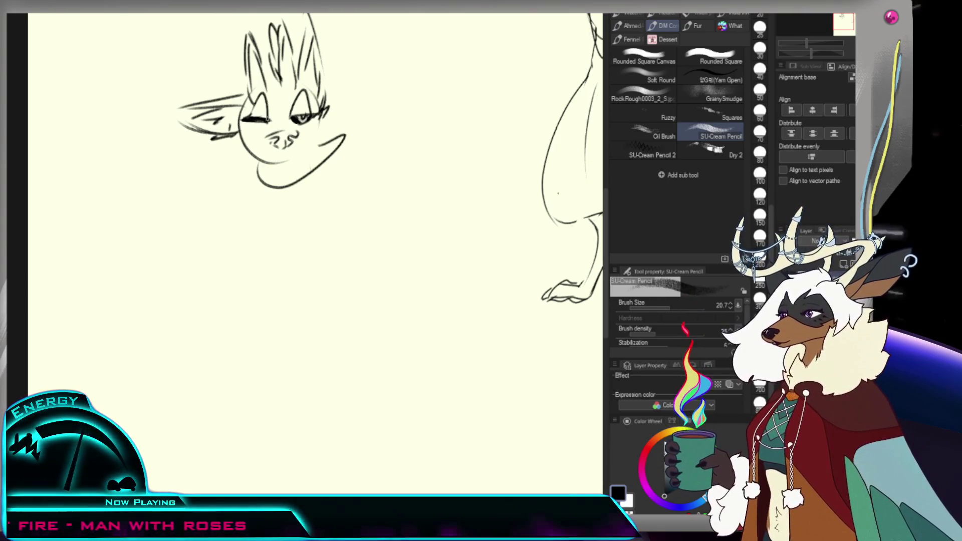
pyautogui.moveTo(266, 119); pyautogui.dragTo(249, 121)
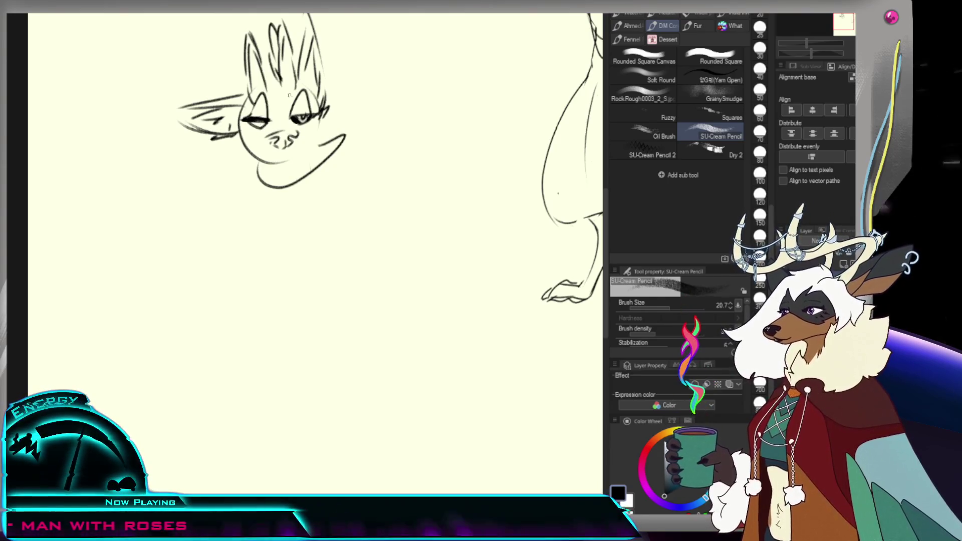
pyautogui.hotkey('ctrl', 'z')
# Step: Add a mark on the chin and redraw the mouth line
pyautogui.scroll(3, 235, 114)
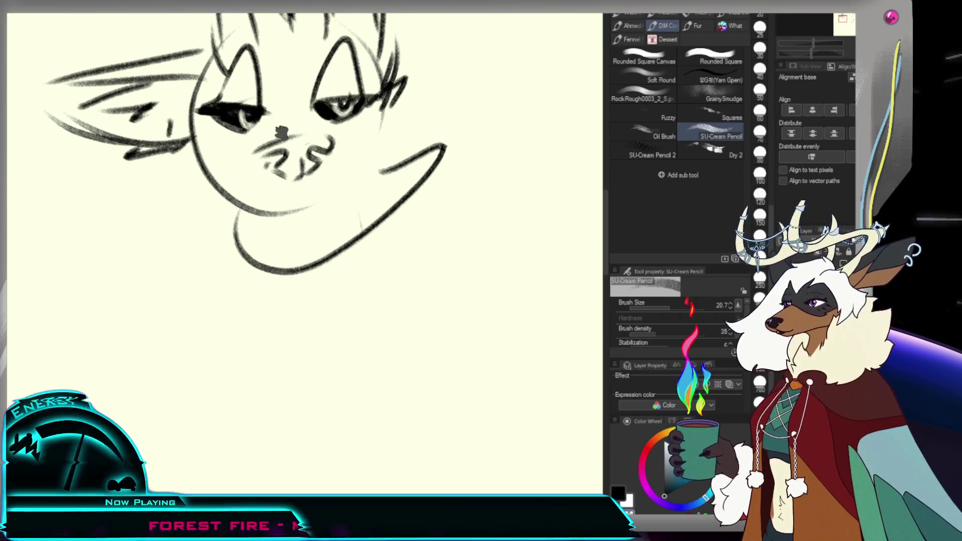
pyautogui.scroll(-3, 275, 126)
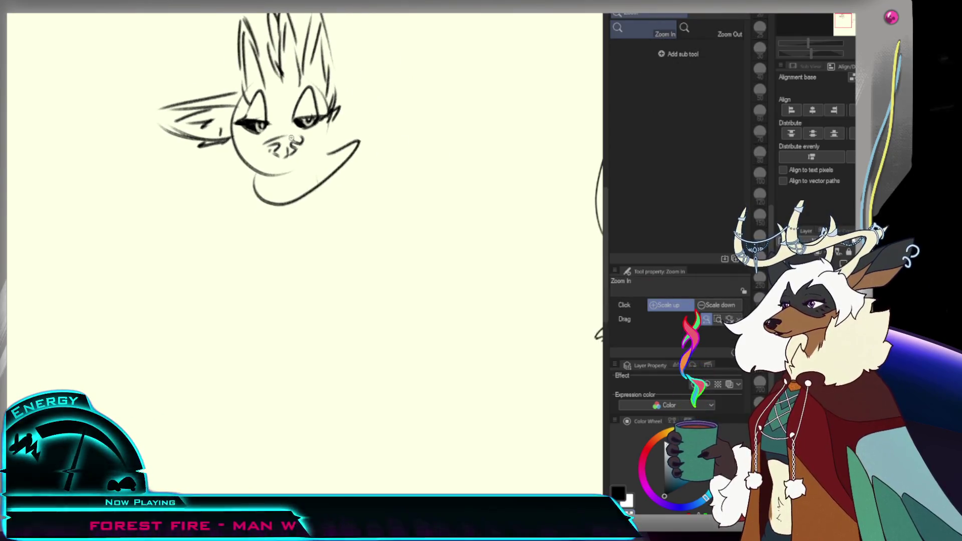
pyautogui.scroll(2, 266, 126)
pyautogui.scroll(-3, 265, 127)
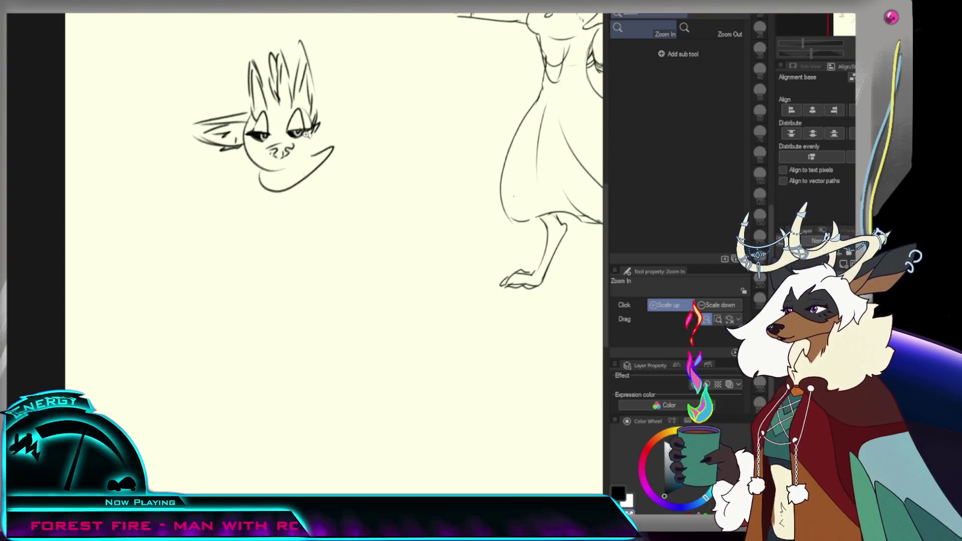
pyautogui.scroll(2, 266, 126)
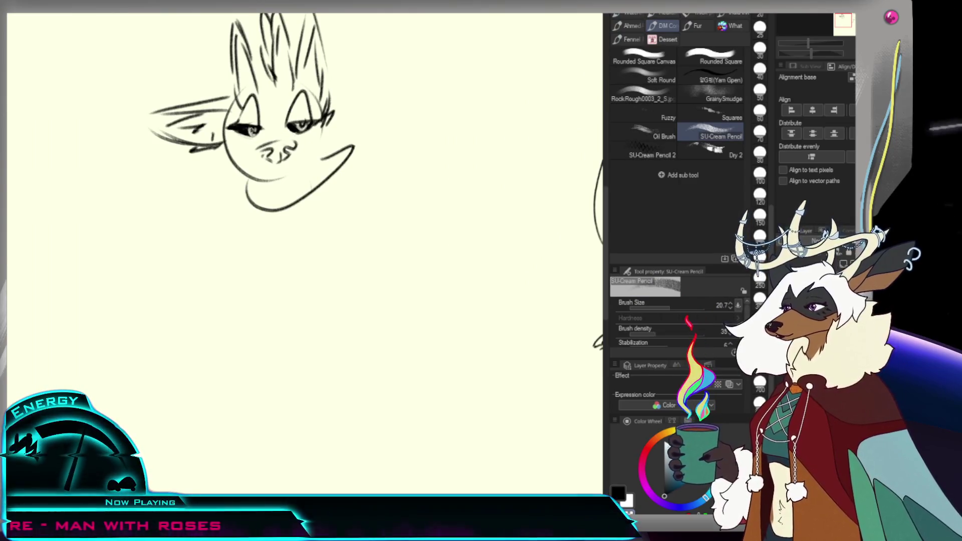
pyautogui.moveTo(258, 177); pyautogui.dragTo(265, 174)
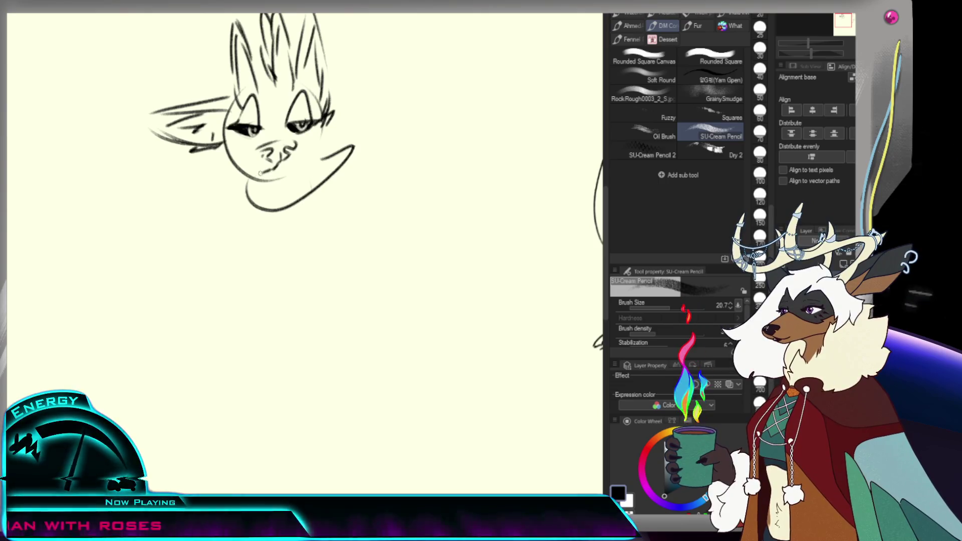
pyautogui.press('e')
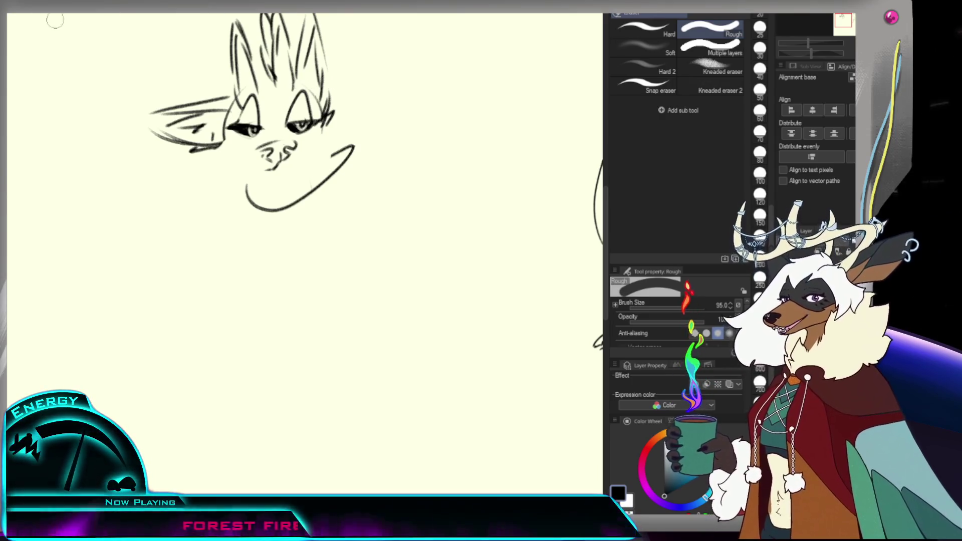
pyautogui.press('/')
pyautogui.keyDown('alt'); pyautogui.click(298, 160); pyautogui.keyUp('alt')
pyautogui.click(298, 159)
pyautogui.press('p')
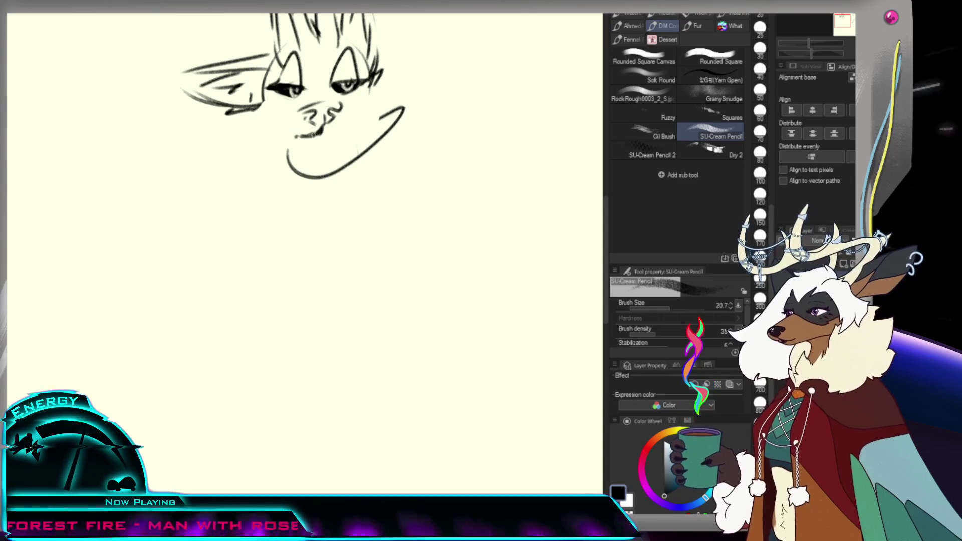
pyautogui.moveTo(295, 135); pyautogui.dragTo(324, 132)
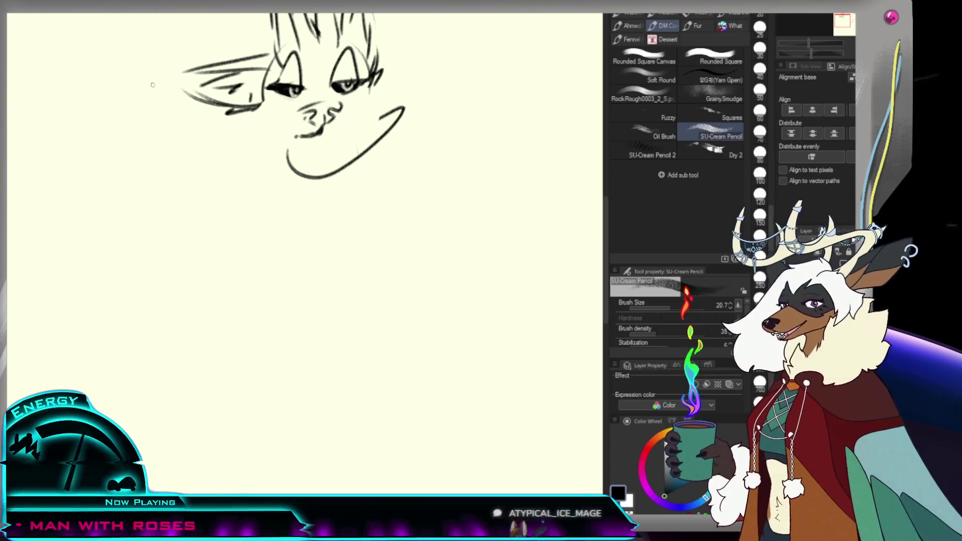
# Step: Lasso and resize the nose, then clean up the mouth's right end and darken its centre
pyautogui.press('m')
pyautogui.moveTo(298, 100)
pyautogui.mouseDown()
pyautogui.moveTo(311, 124)
pyautogui.moveTo(338, 122)
pyautogui.mouseUp()
pyautogui.hotkey('ctrl', 't')
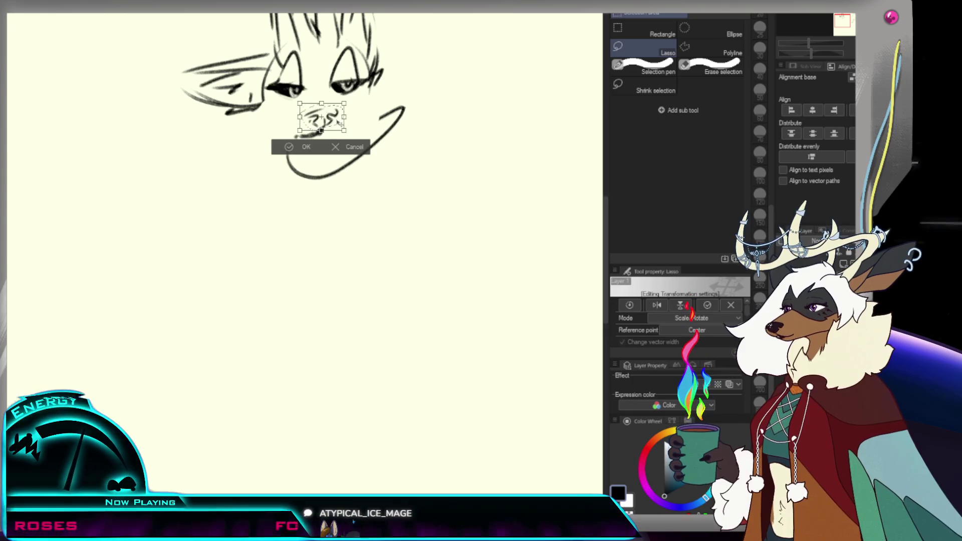
pyautogui.press('Return')
pyautogui.hotkey('ctrl', 'd')
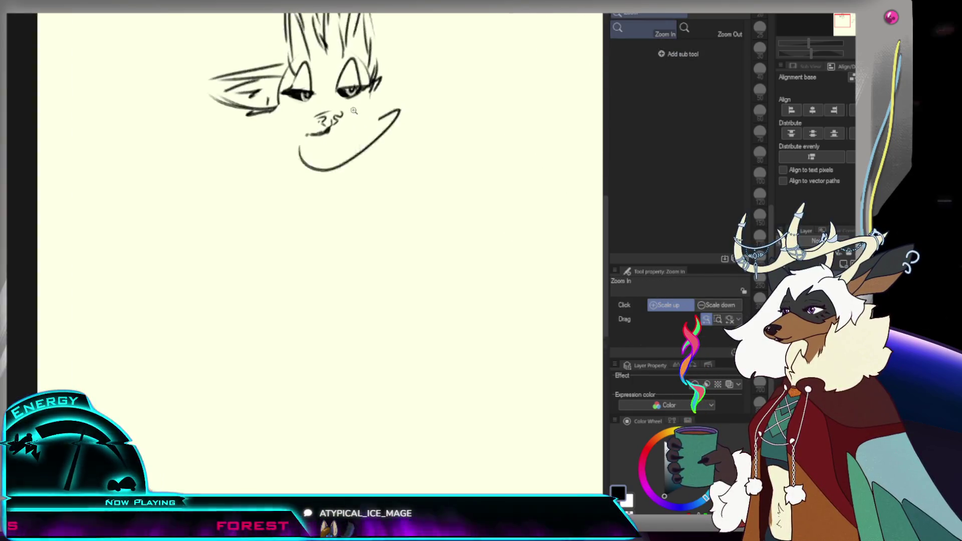
pyautogui.press('p')
pyautogui.hotkey('ctrl', 'z')
pyautogui.moveTo(329, 132)
pyautogui.mouseDown()
pyautogui.moveTo(347, 134)
pyautogui.moveTo(305, 134)
pyautogui.mouseUp()
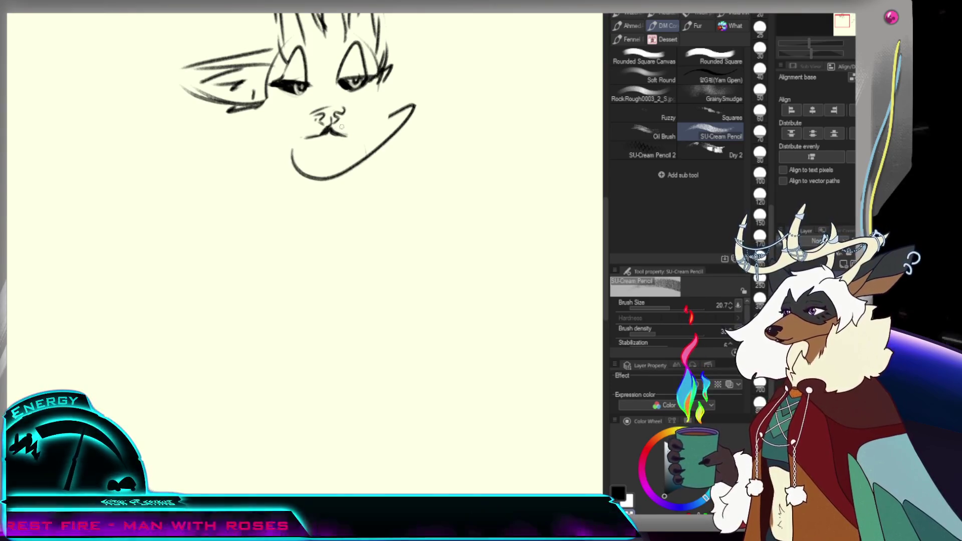
pyautogui.moveTo(325, 133)
pyautogui.mouseDown()
pyautogui.moveTo(344, 134)
pyautogui.moveTo(339, 140)
pyautogui.mouseUp()
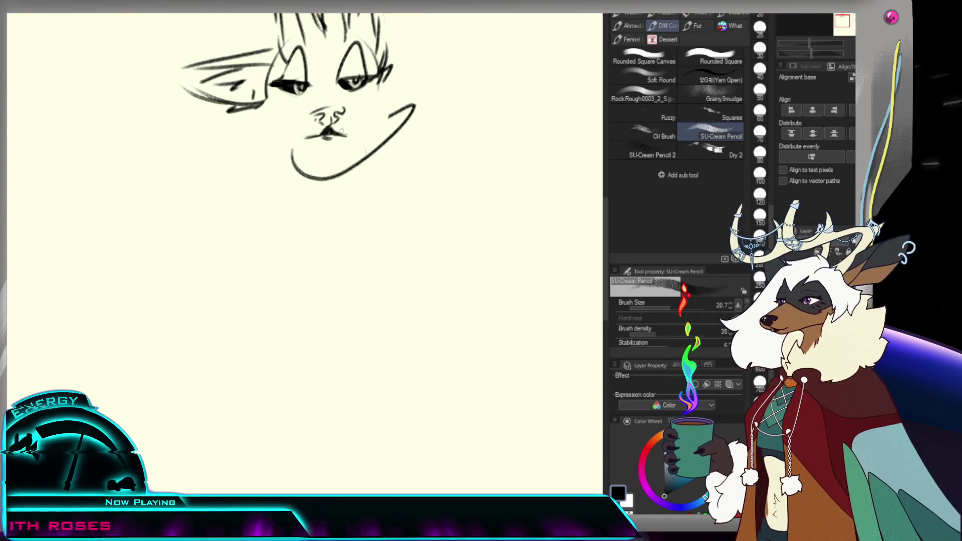
# Step: Rotate the right eye with a lasso transform and hatch the eye and brow dark
pyautogui.scroll(-3, 352, 107)
pyautogui.scroll(3, 339, 73)
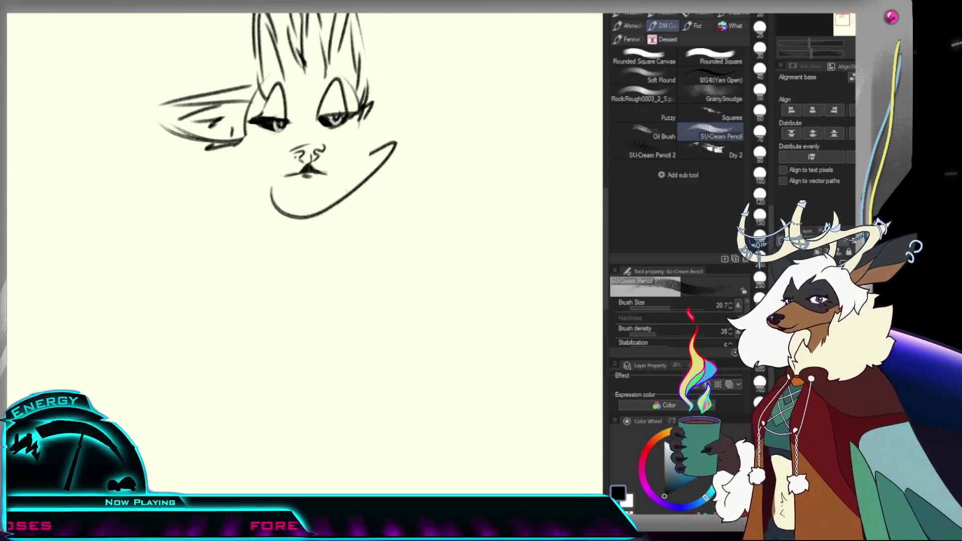
pyautogui.press('m')
pyautogui.moveTo(339, 75); pyautogui.dragTo(366, 122)
pyautogui.hotkey('ctrl', 't')
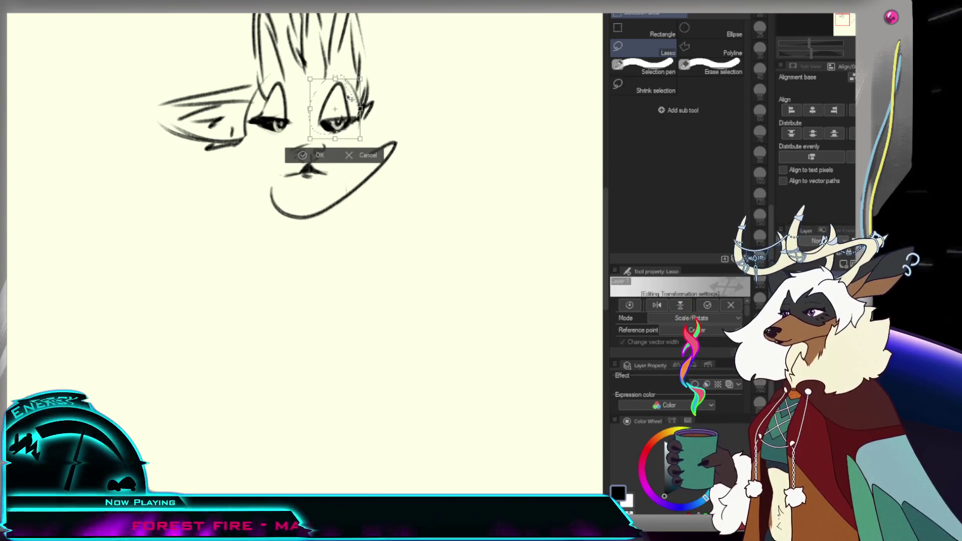
pyautogui.press('Return')
pyautogui.hotkey('ctrl', 'd')
pyautogui.press('p')
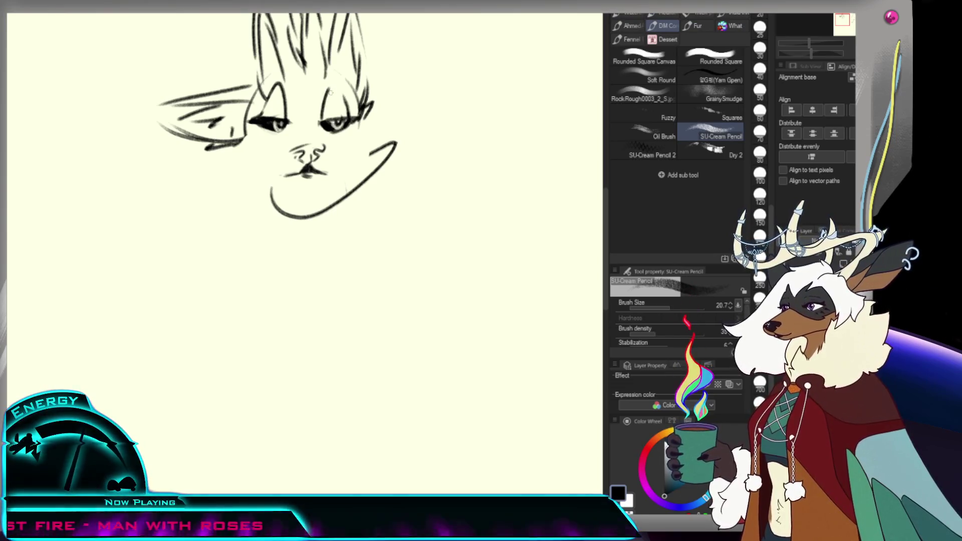
pyautogui.moveTo(325, 91); pyautogui.dragTo(335, 113)
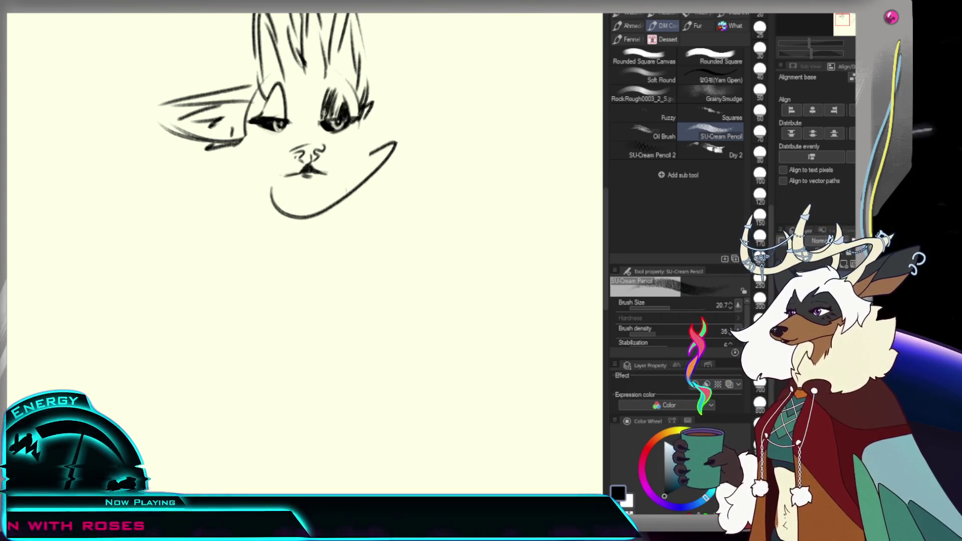
# Step: Erase stray strokes near the left ear and zoom out to view both figures
pyautogui.press('e')
pyautogui.moveTo(265, 93)
pyautogui.mouseDown()
pyautogui.moveTo(278, 83)
pyautogui.moveTo(282, 103)
pyautogui.moveTo(270, 115)
pyautogui.mouseUp()
pyautogui.press('p')
pyautogui.hotkey('ctrl', 'z')
pyautogui.hotkey('ctrl', 'z')
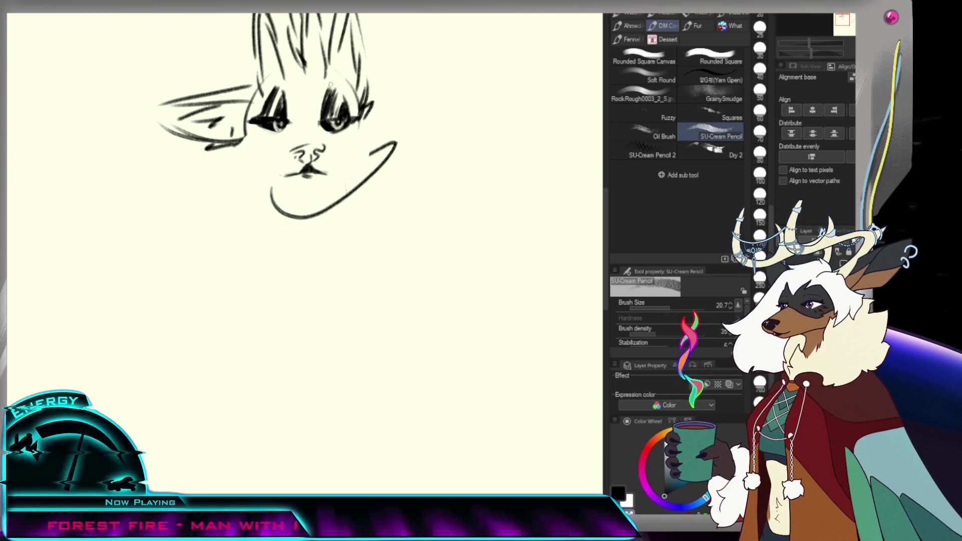
pyautogui.keyDown('ctrl'); pyautogui.keyDown('alt'); pyautogui.click(307, 149); pyautogui.keyUp('alt'); pyautogui.keyUp('ctrl')
pyautogui.keyDown('ctrl'); pyautogui.keyDown('alt'); pyautogui.click(307, 148); pyautogui.keyUp('alt'); pyautogui.keyUp('ctrl')
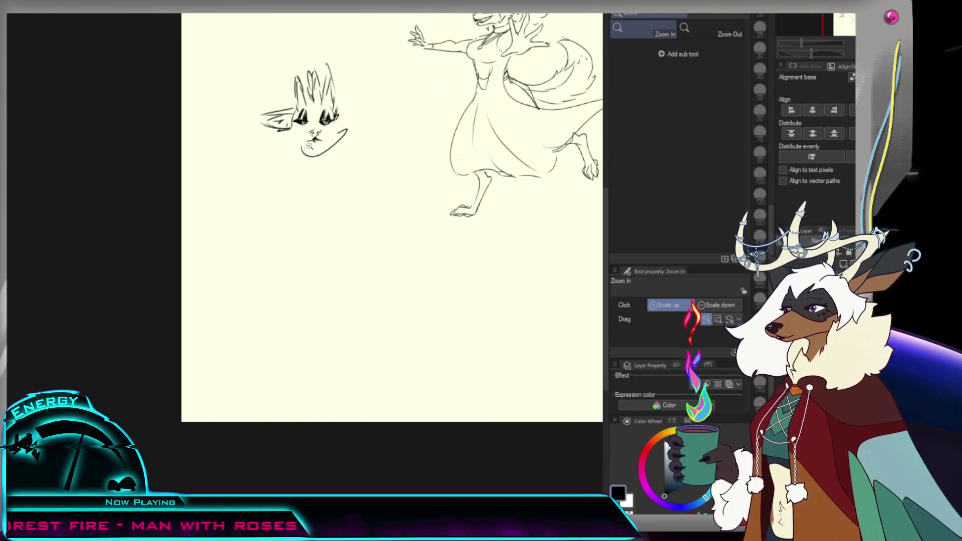
# Step: Add strokes atop the head, between the eyes, beside the nose and on the left cheek
pyautogui.click(330, 59)
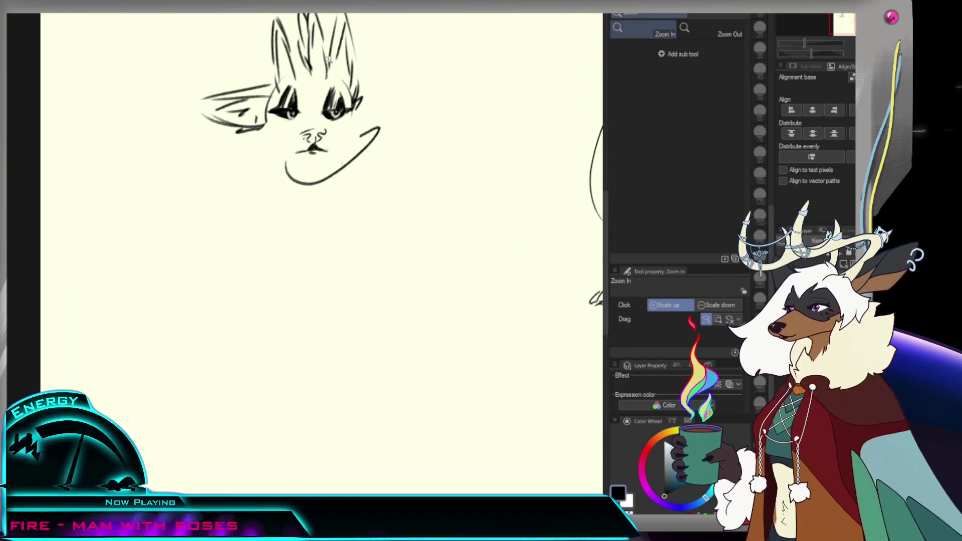
pyautogui.press('p')
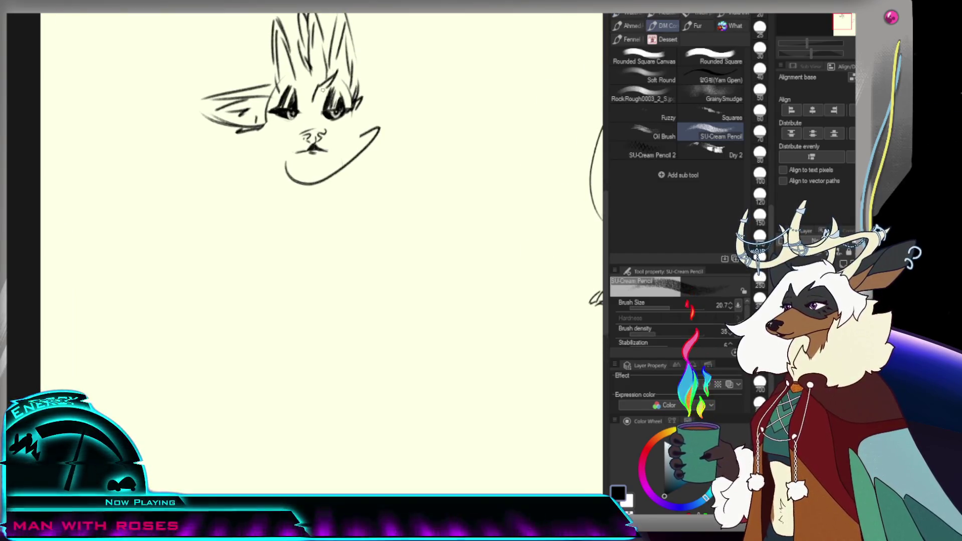
pyautogui.moveTo(346, 58); pyautogui.dragTo(312, 107)
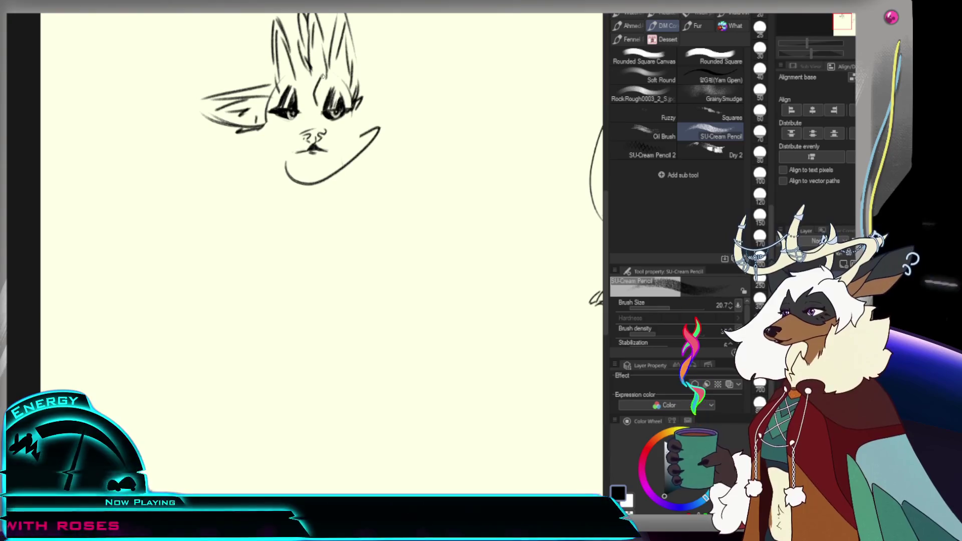
pyautogui.moveTo(335, 73); pyautogui.dragTo(324, 96)
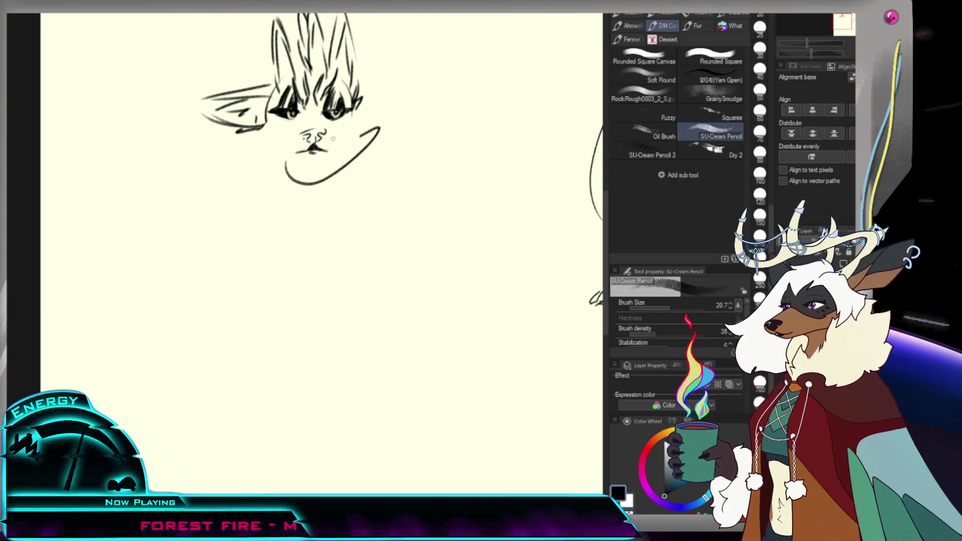
pyautogui.scroll(-2, 320, 251)
pyautogui.moveTo(317, 114); pyautogui.dragTo(328, 125)
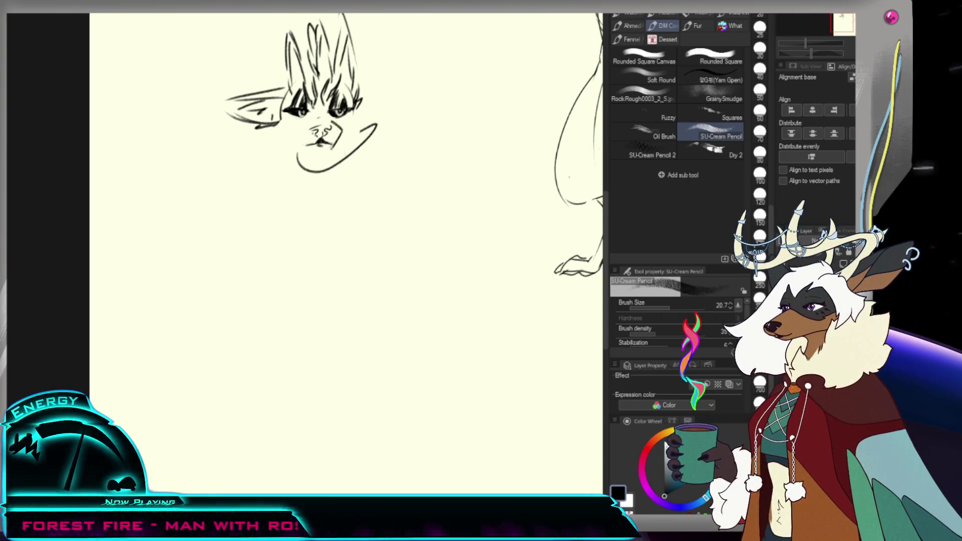
pyautogui.moveTo(280, 116); pyautogui.dragTo(273, 142)
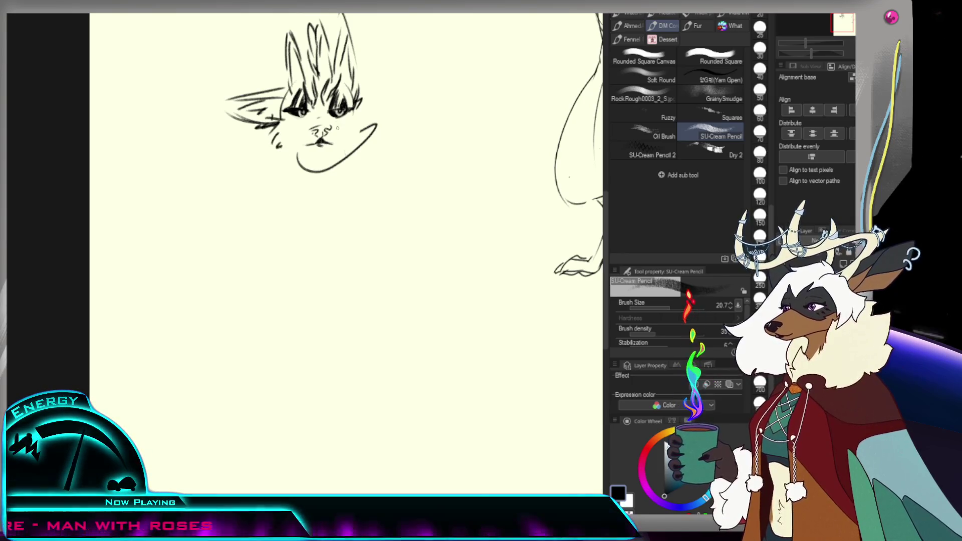
# Step: Draw the right cheek line, retry the chin line, and shade a dark mark on the left cheek
pyautogui.scroll(-3, 360, 120)
pyautogui.scroll(2, 361, 120)
pyautogui.scroll(1, 366, 108)
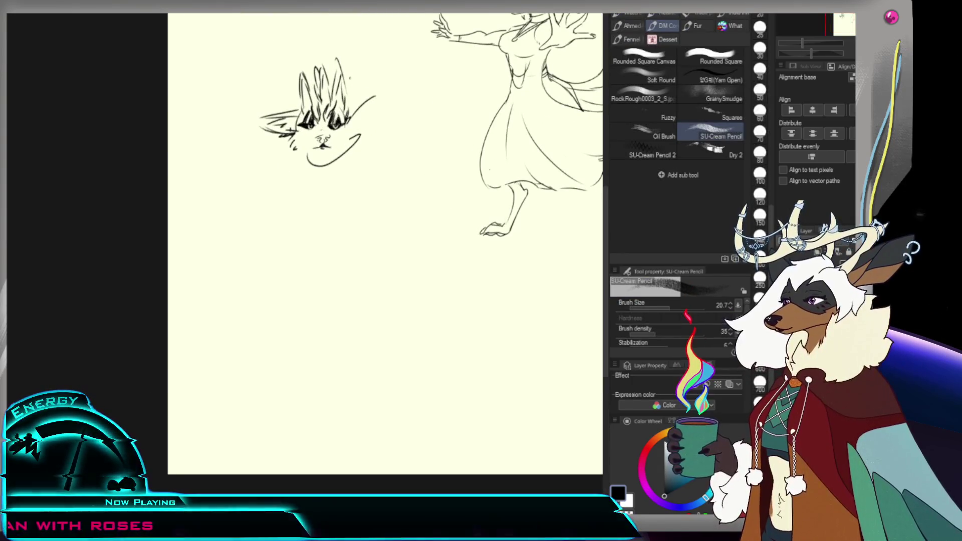
pyautogui.hotkey('ctrl', 'z')
pyautogui.moveTo(353, 108); pyautogui.dragTo(370, 145)
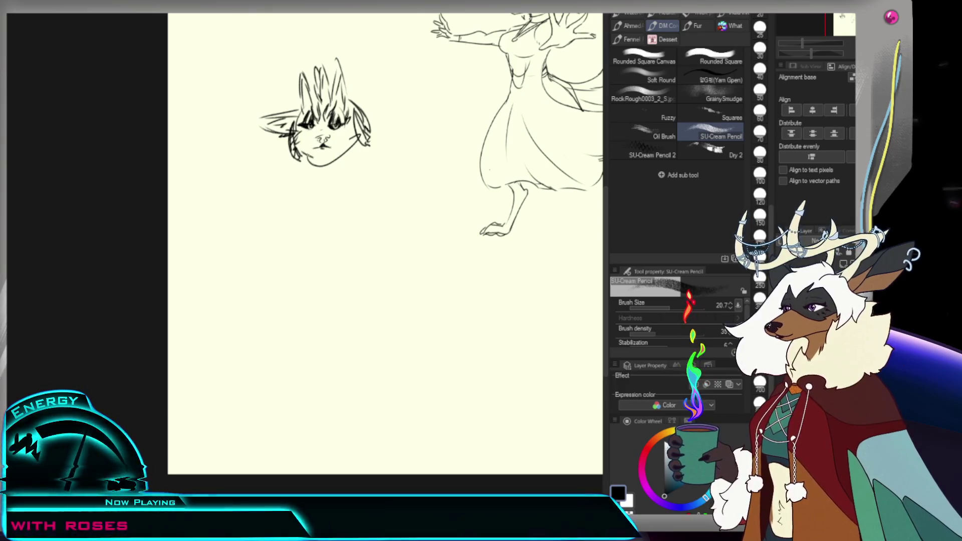
pyautogui.hotkey('ctrl', 'z')
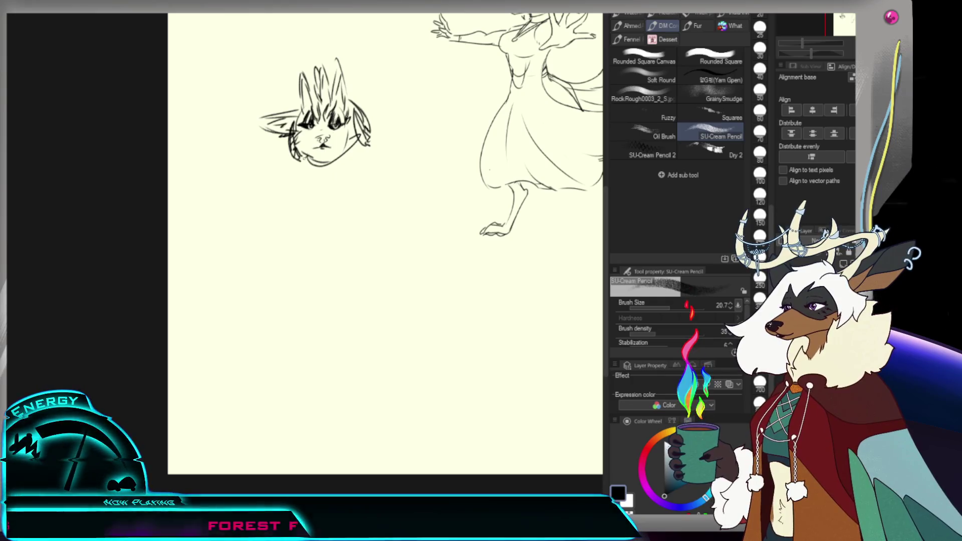
pyautogui.moveTo(300, 169); pyautogui.dragTo(360, 134)
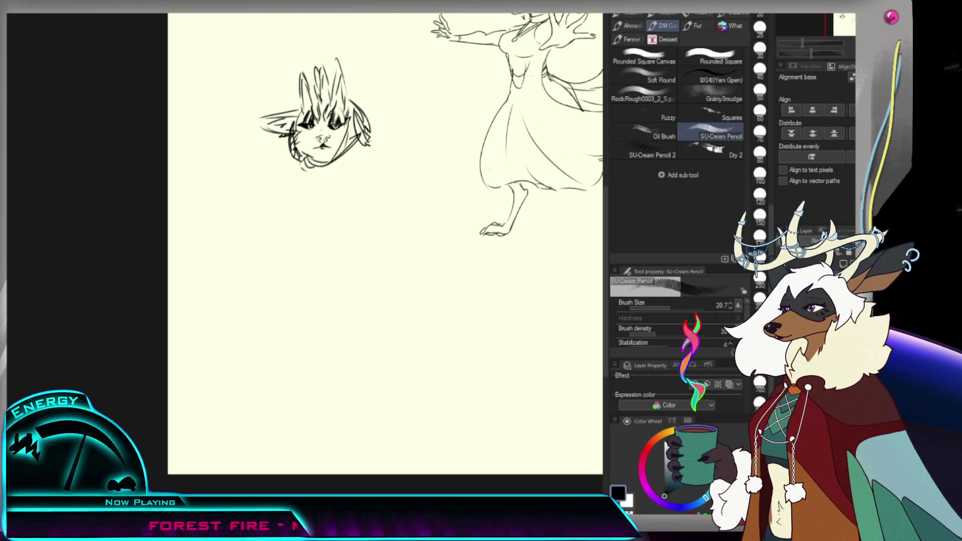
pyautogui.hotkey('ctrl', 'z')
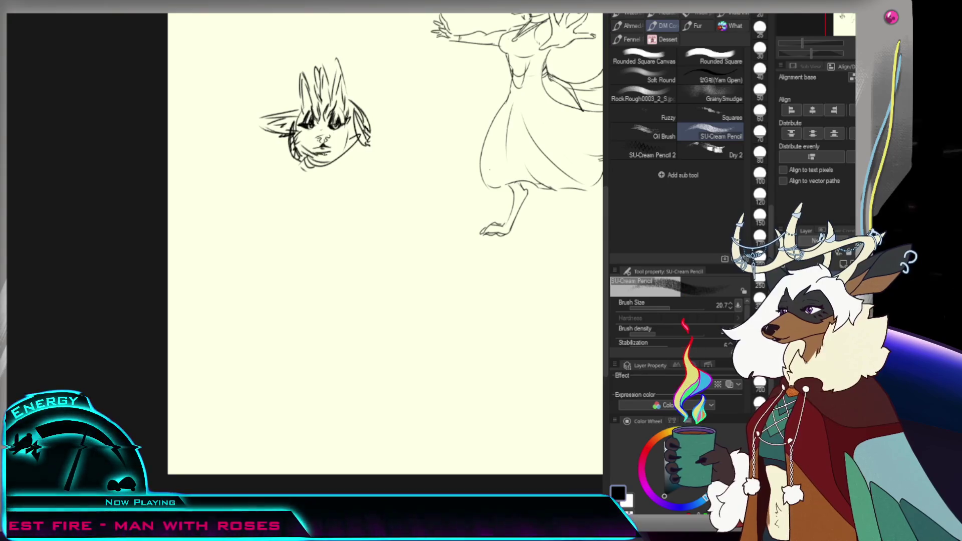
pyautogui.moveTo(304, 140); pyautogui.dragTo(313, 150)
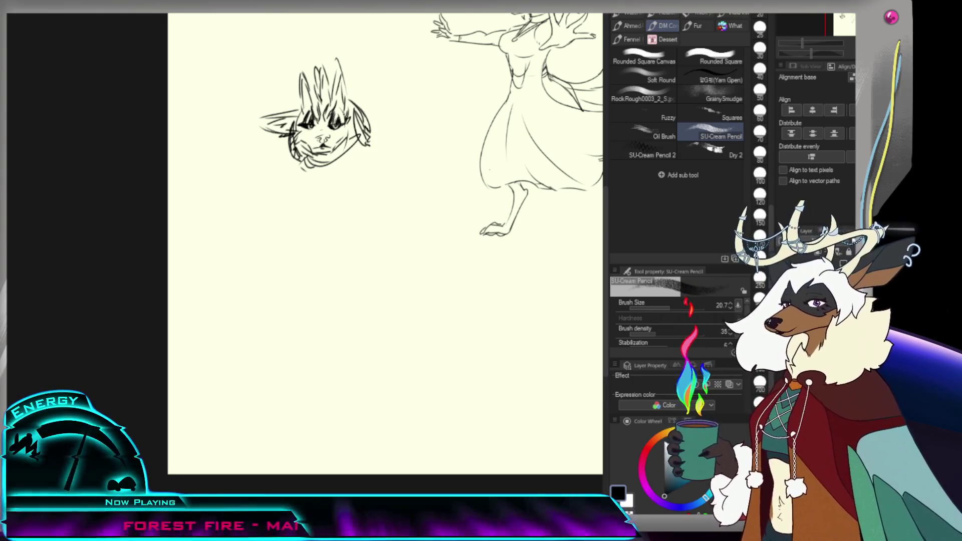
pyautogui.scroll(-2, 338, 100)
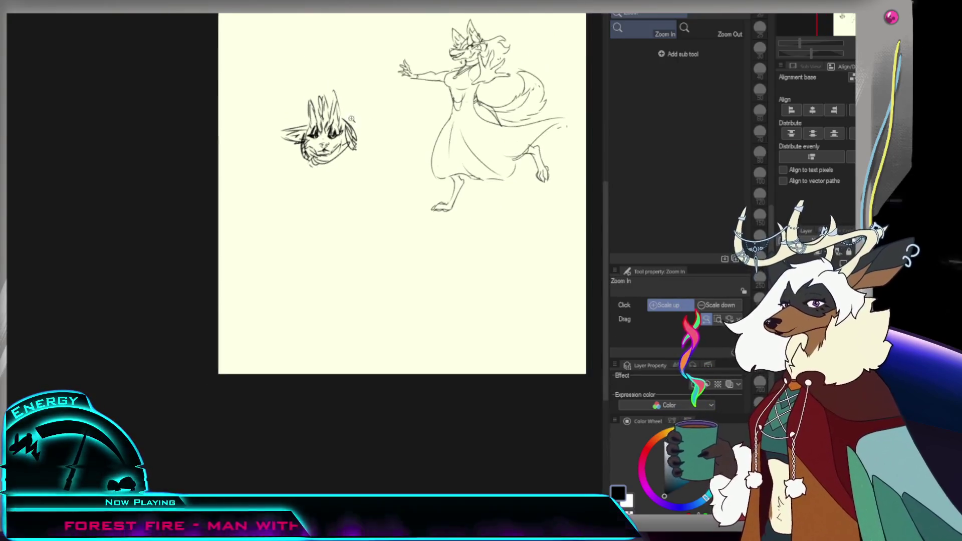
# Step: Pencil a tall pointed ear above the head
pyautogui.scroll(4, 339, 100)
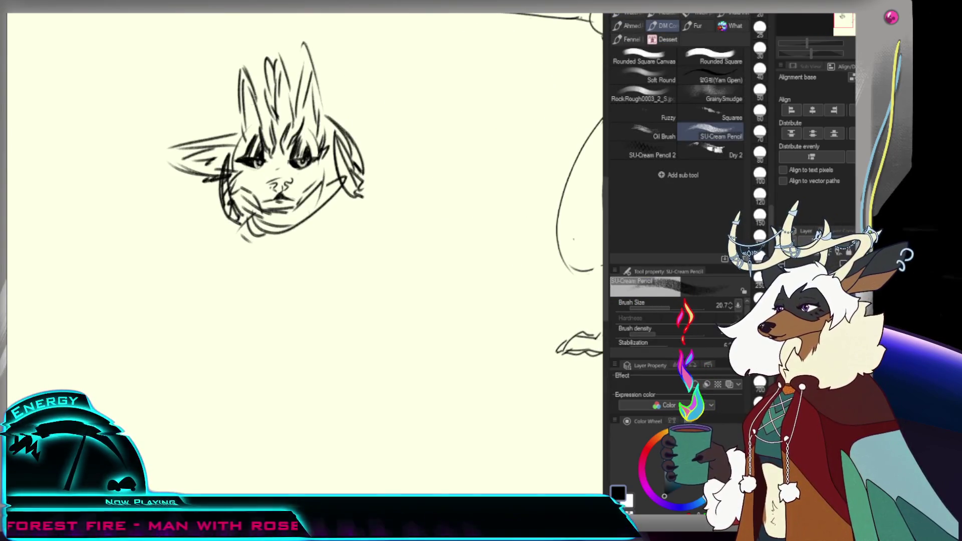
pyautogui.press('e')
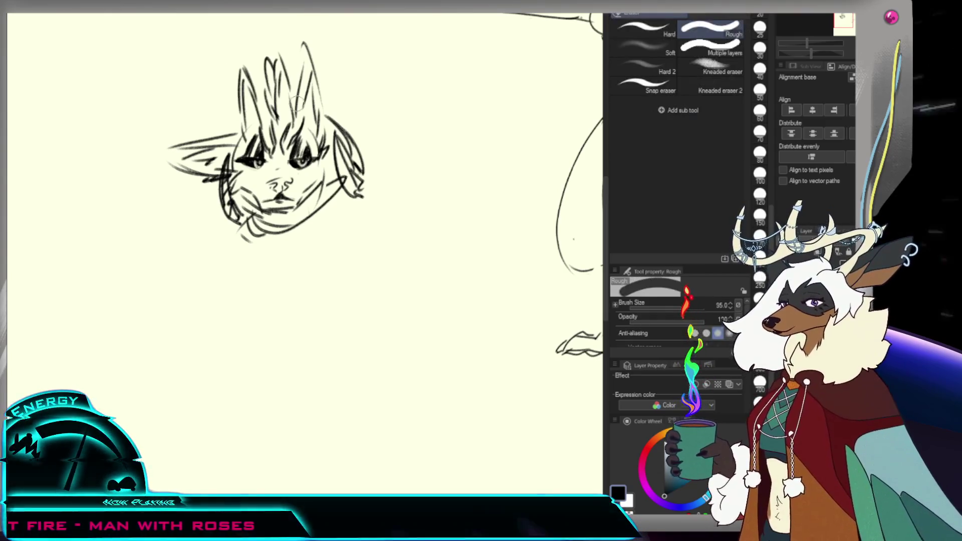
pyautogui.scroll(-2, 296, 94)
pyautogui.scroll(1, 301, 85)
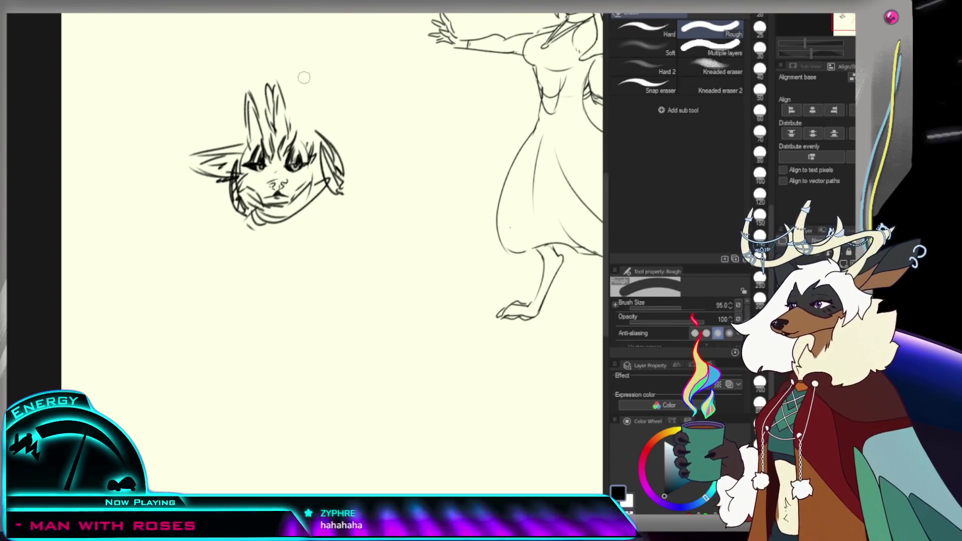
pyautogui.press('p')
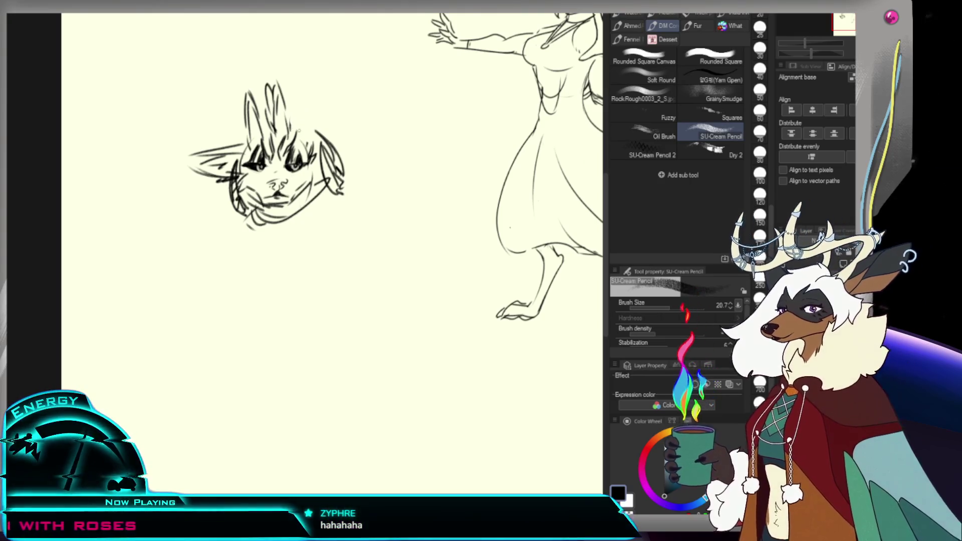
pyautogui.moveTo(307, 52)
pyautogui.mouseDown()
pyautogui.moveTo(296, 128)
pyautogui.moveTo(317, 105)
pyautogui.mouseUp()
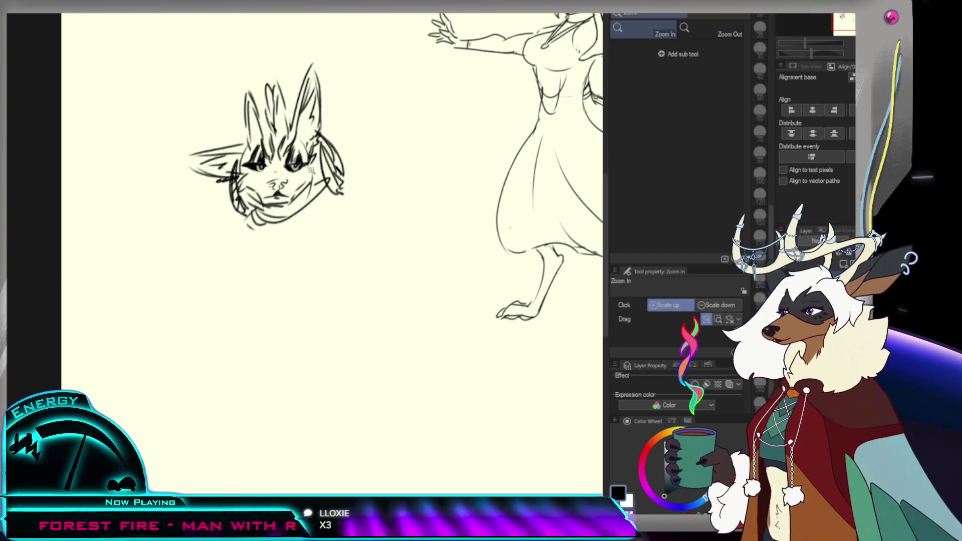
pyautogui.hotkey('ctrl', 'space')
pyautogui.moveTo(343, 82); pyautogui.dragTo(321, 83)
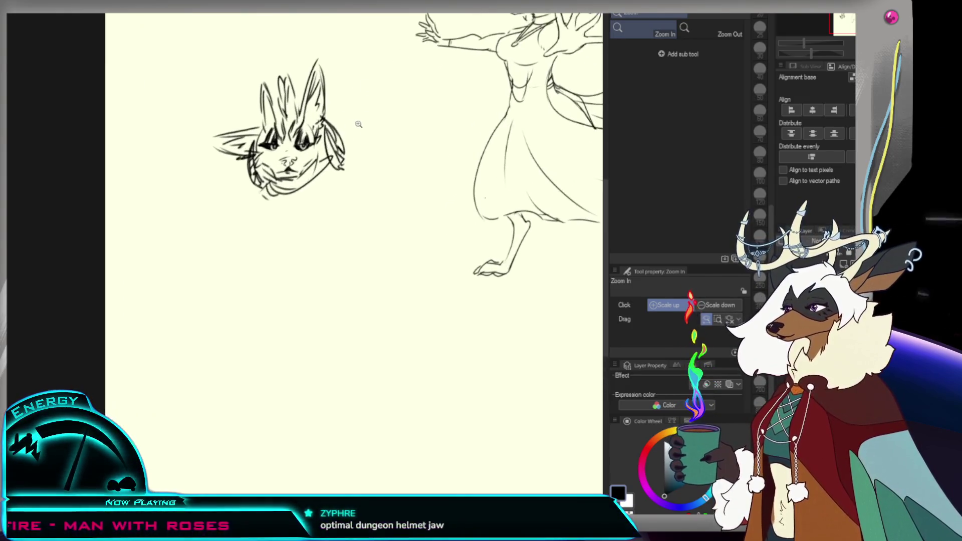
# Step: Sketch the neck lines under the chin and along the right side of the head
pyautogui.moveTo(355, 141); pyautogui.dragTo(345, 179)
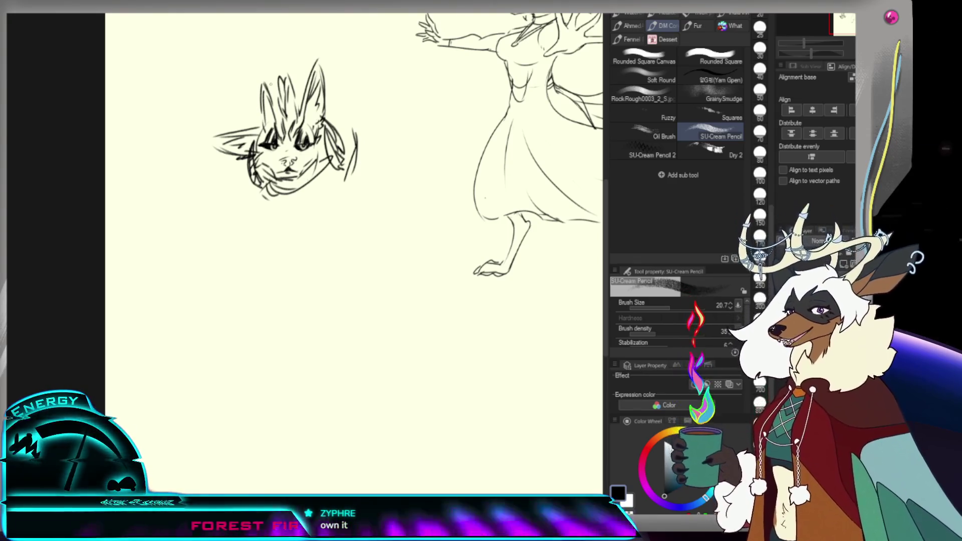
pyautogui.moveTo(263, 196); pyautogui.dragTo(307, 231)
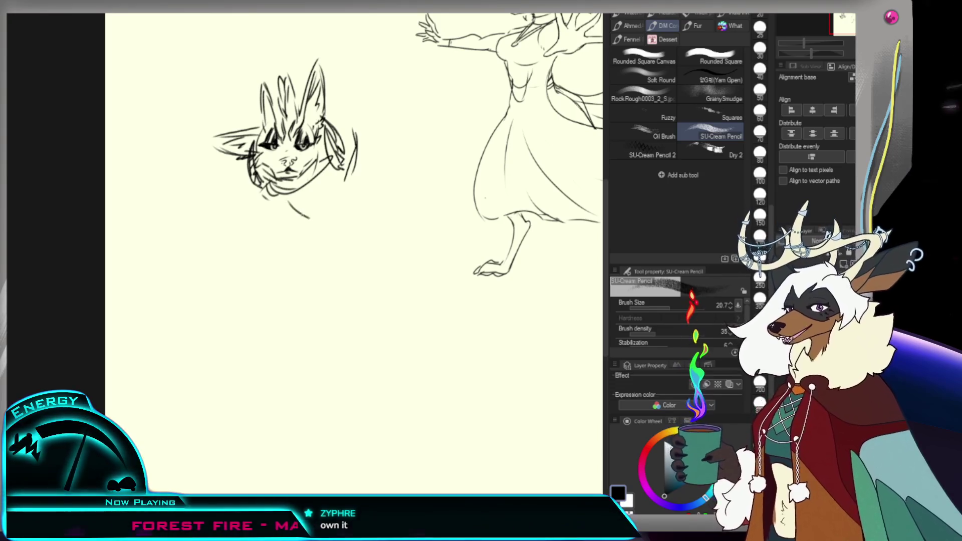
pyautogui.hotkey('ctrl', 'z')
pyautogui.moveTo(263, 196); pyautogui.dragTo(300, 208)
pyautogui.hotkey('ctrl', 'z')
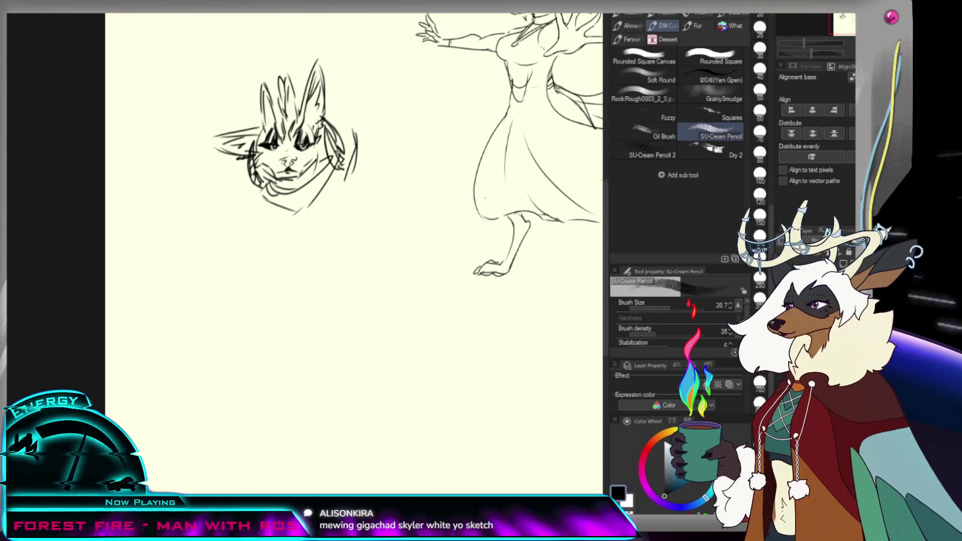
pyautogui.moveTo(295, 214); pyautogui.dragTo(302, 207)
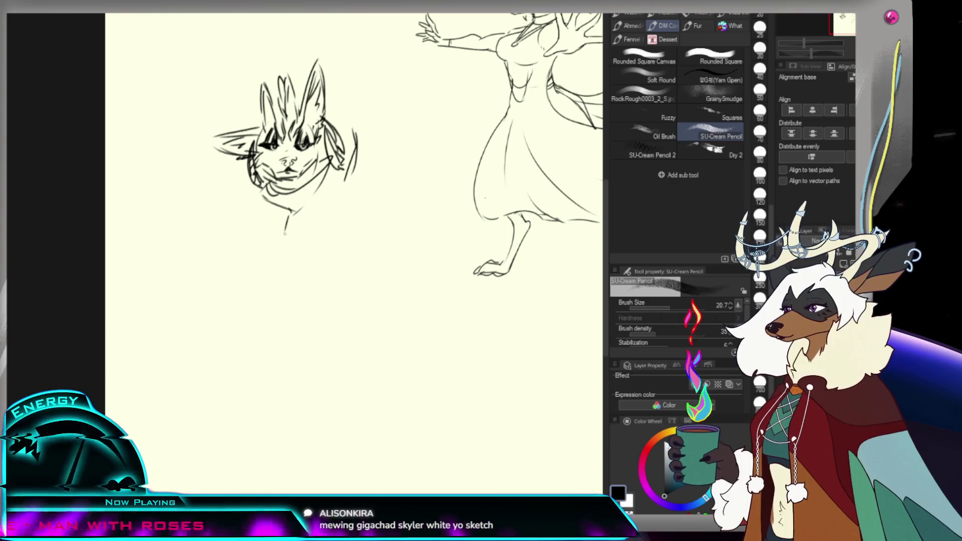
pyautogui.moveTo(338, 183); pyautogui.dragTo(295, 223)
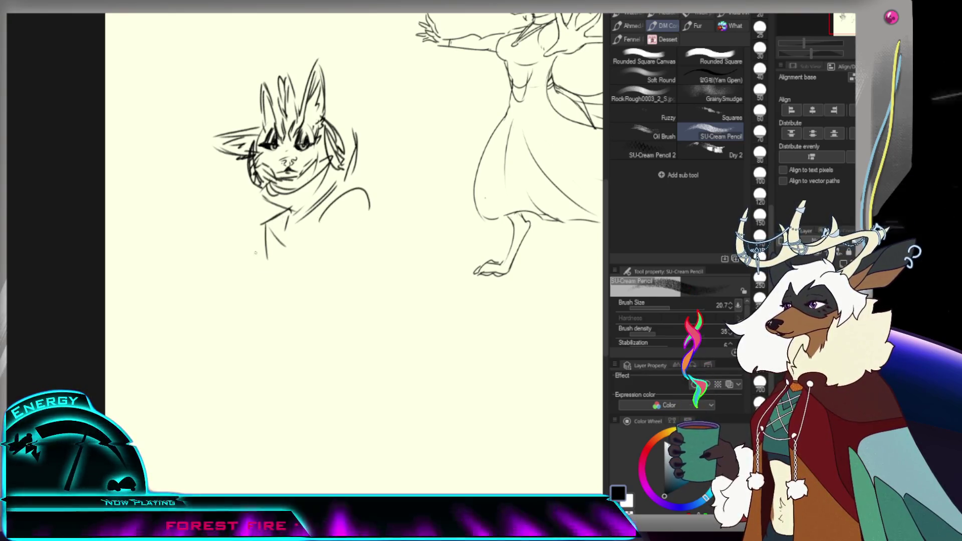
# Step: Undo the stray lower curve, zoom out to check the whole page, then zoom back in on the head
pyautogui.hotkey('ctrl', 'z')
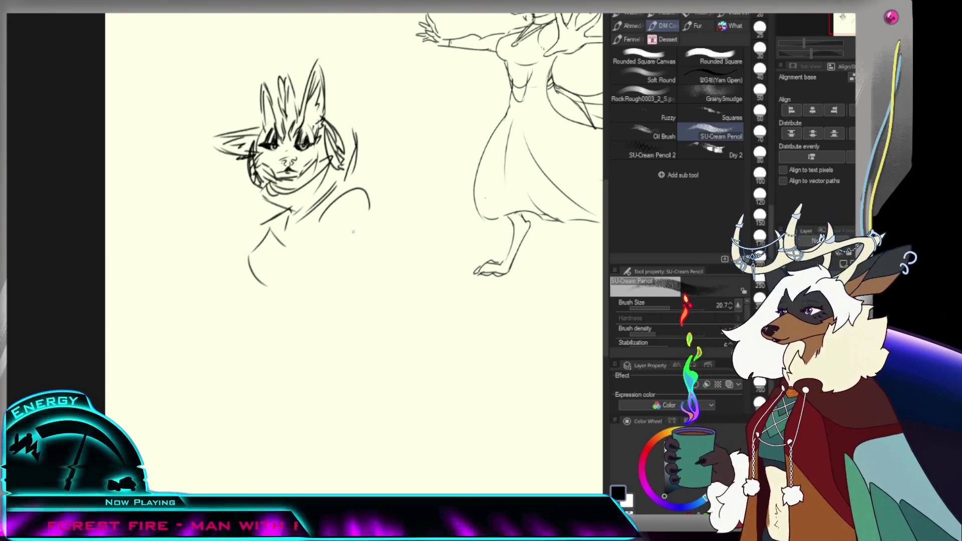
pyautogui.hotkey('ctrl', '-')
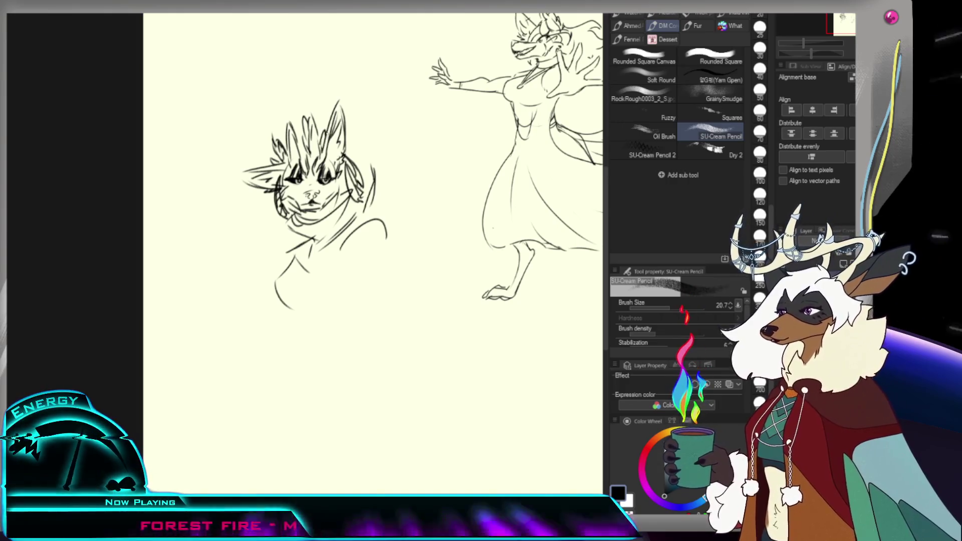
pyautogui.hotkey('ctrl', '-')
pyautogui.click(336, 137)
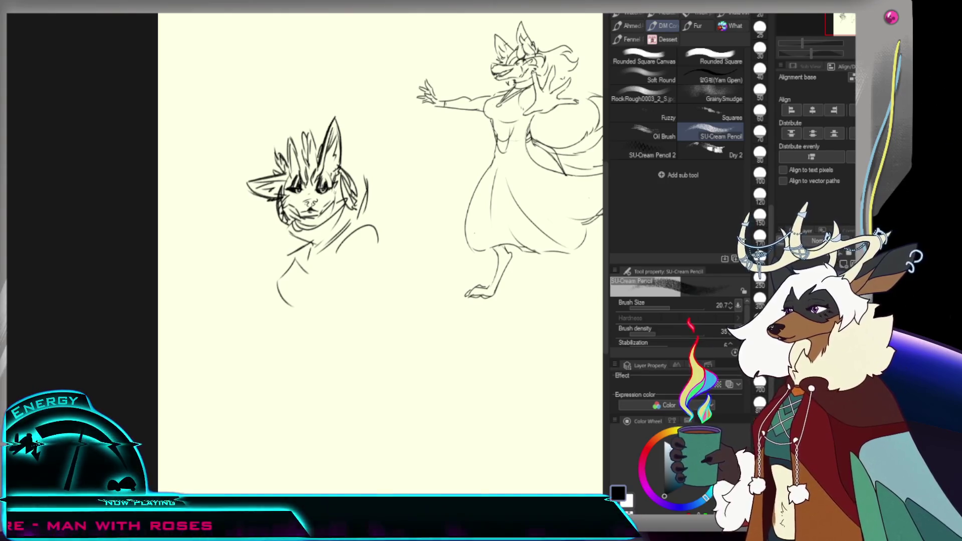
# Step: Zoom back in on the head sketch and add short shoulder strokes
pyautogui.hotkey('ctrl', '-')
pyautogui.click(317, 233)
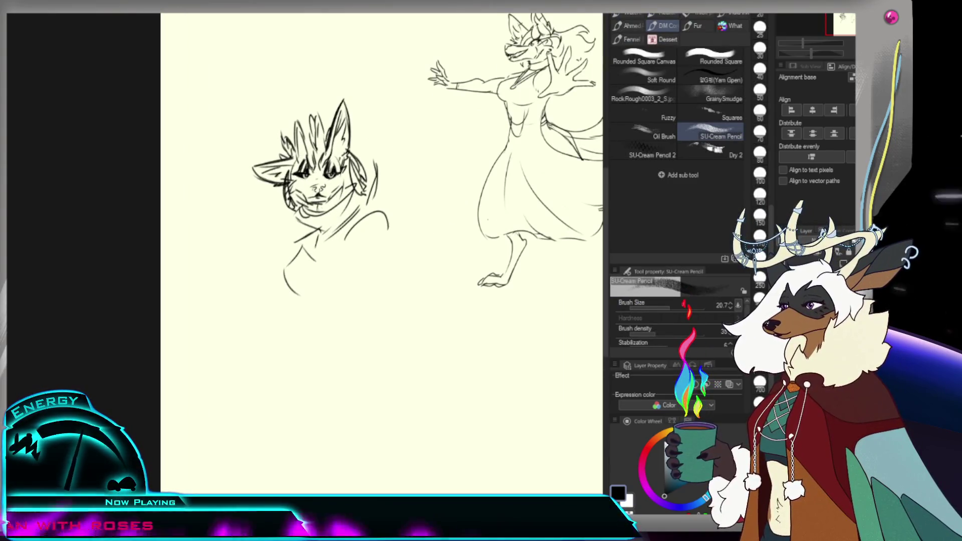
pyautogui.moveTo(359, 214); pyautogui.dragTo(356, 244)
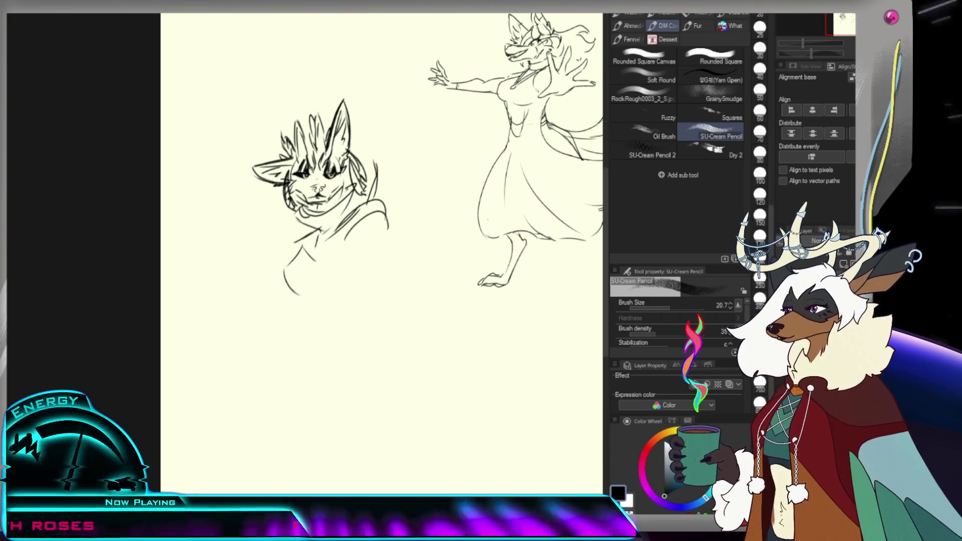
pyautogui.moveTo(373, 205); pyautogui.dragTo(387, 228)
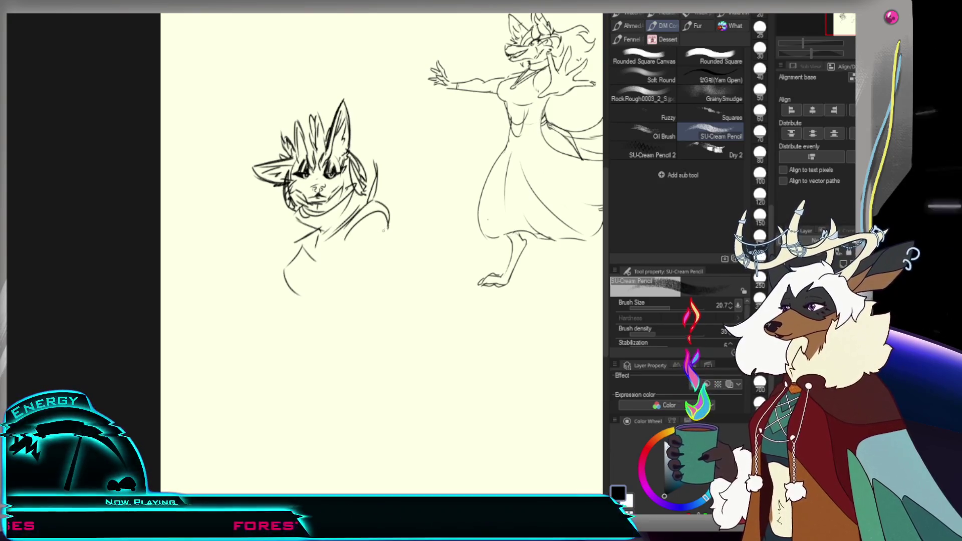
# Step: Erase the lower body strokes, undo three strokes, and draw a diagonal body line under the head
pyautogui.press('e')
pyautogui.press('p')
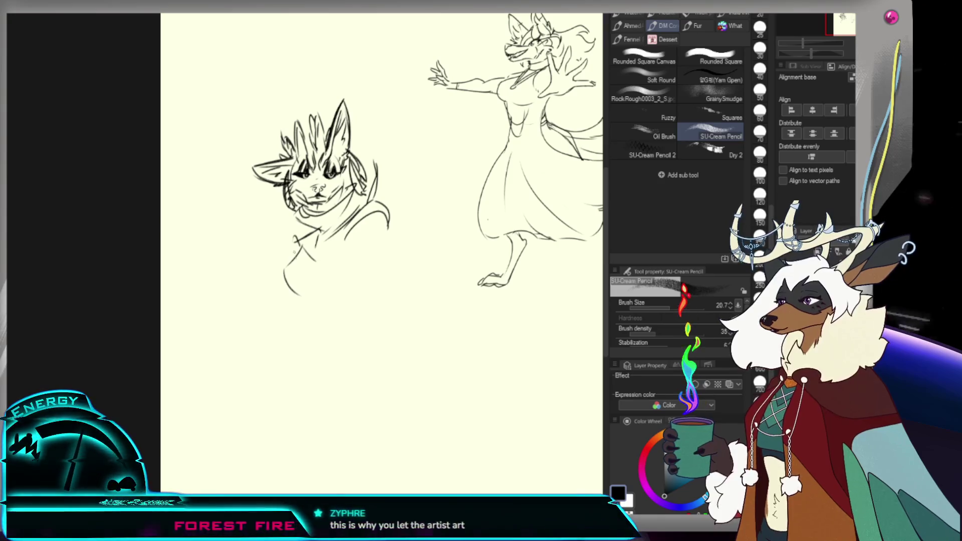
pyautogui.press('e')
pyautogui.moveTo(293, 281); pyautogui.dragTo(302, 254)
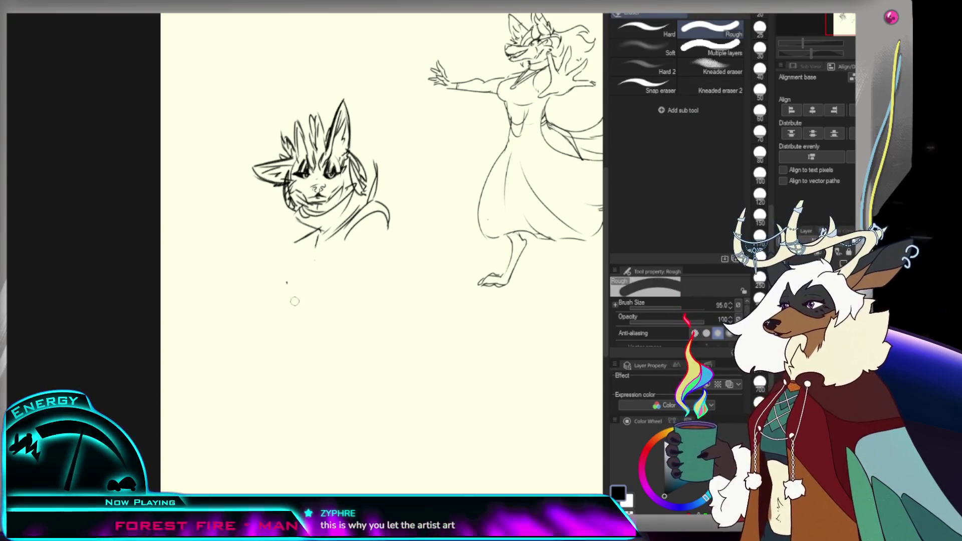
pyautogui.press('p')
pyautogui.hotkey('ctrl', 'z')
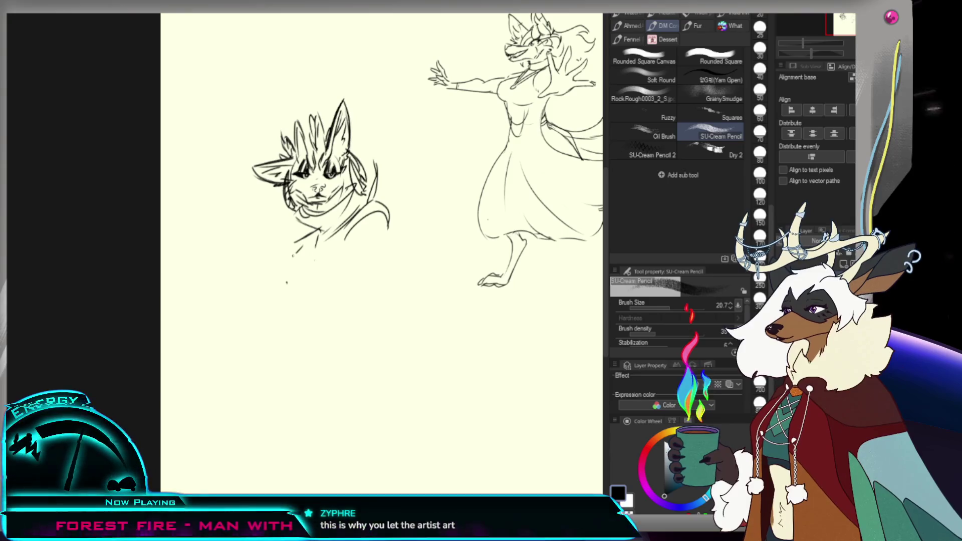
pyautogui.hotkey('ctrl', 'z')
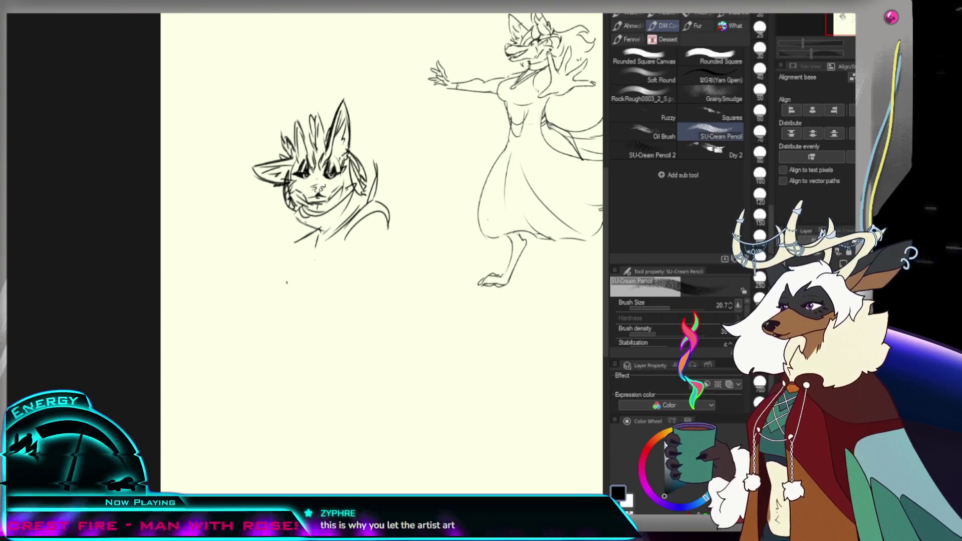
pyautogui.hotkey('ctrl', 'z')
pyautogui.moveTo(294, 243); pyautogui.dragTo(320, 228)
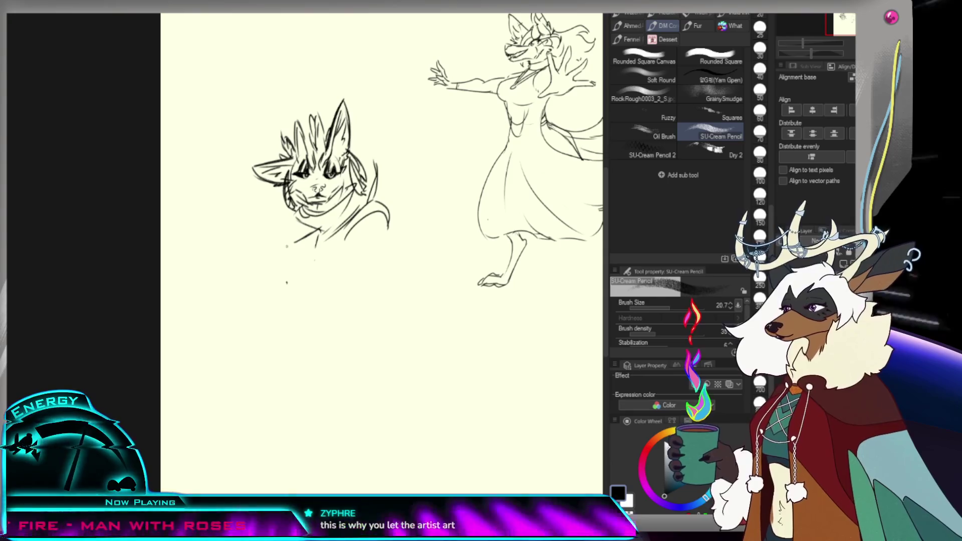
# Step: Erase the neck and scarf lines under the head with the Rough eraser
pyautogui.press('e')
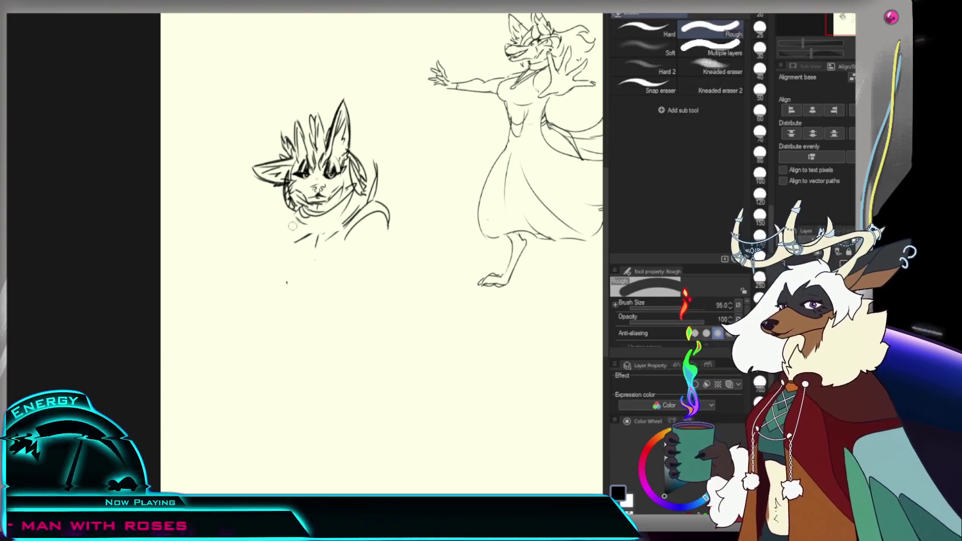
pyautogui.moveTo(371, 191)
pyautogui.mouseDown()
pyautogui.moveTo(332, 219)
pyautogui.moveTo(386, 223)
pyautogui.moveTo(272, 294)
pyautogui.mouseUp()
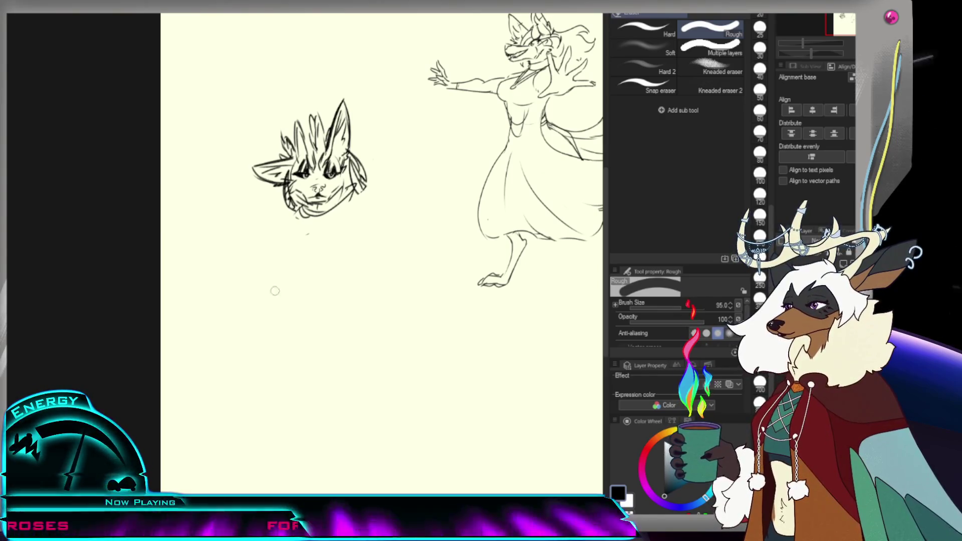
pyautogui.press('b')
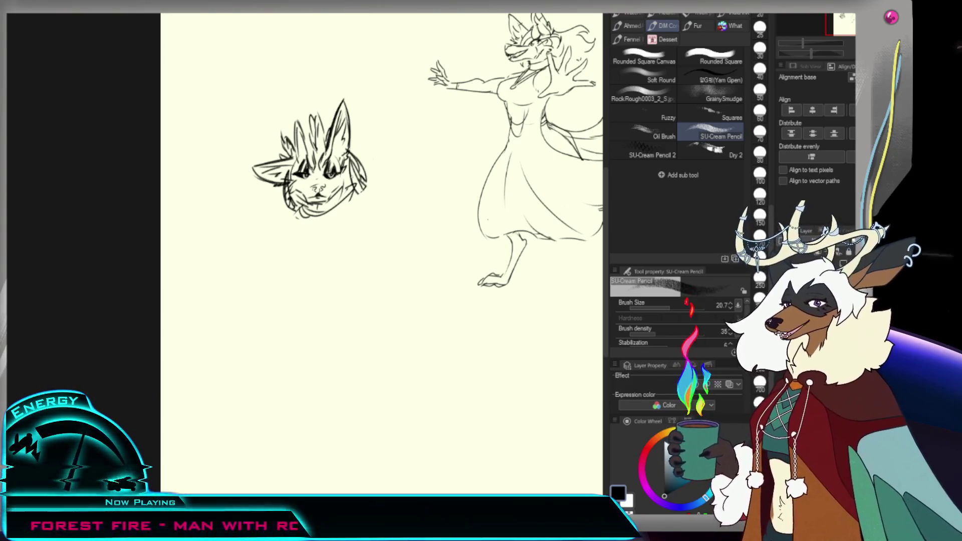
# Step: Start the arm right of the head with a small mark and two pencil lines
pyautogui.moveTo(354, 226); pyautogui.dragTo(361, 229)
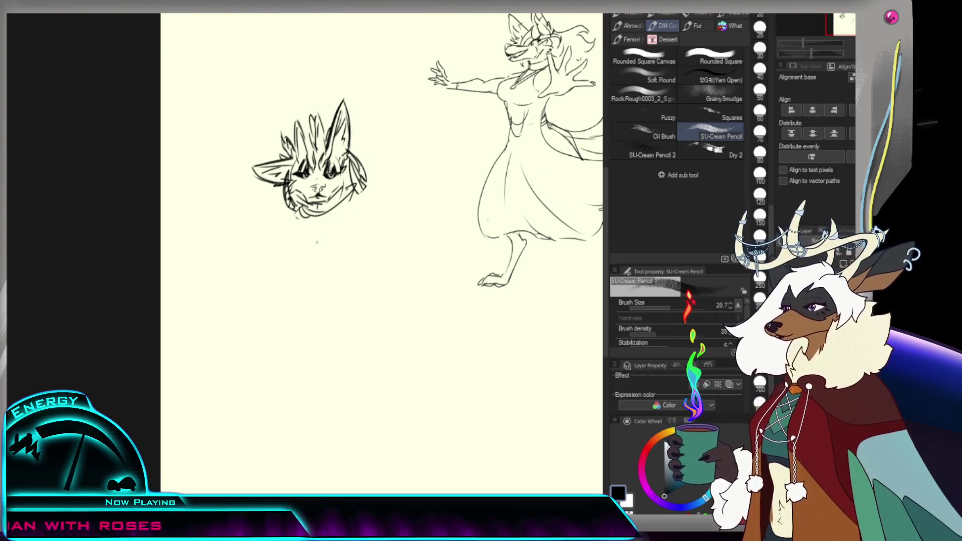
pyautogui.moveTo(367, 195); pyautogui.dragTo(359, 223)
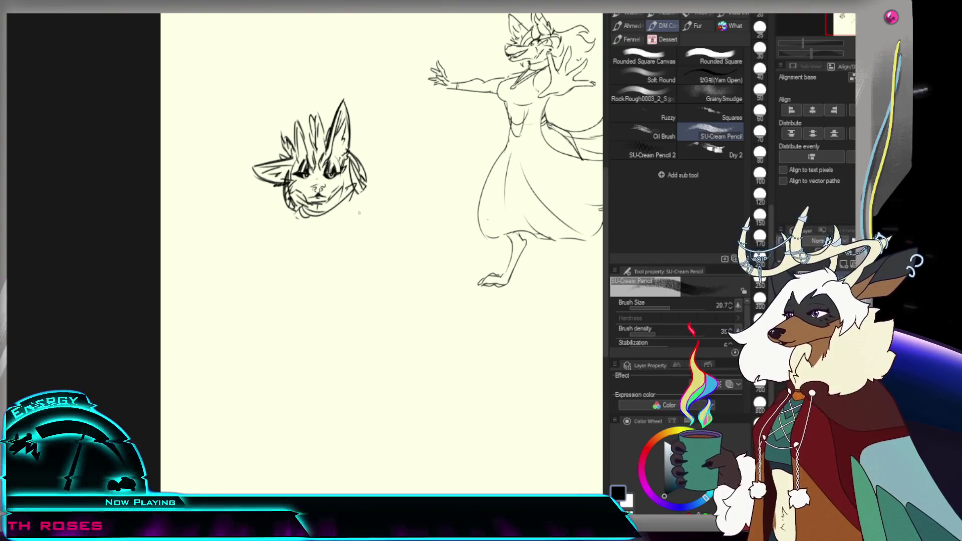
pyautogui.moveTo(374, 180); pyautogui.dragTo(360, 223)
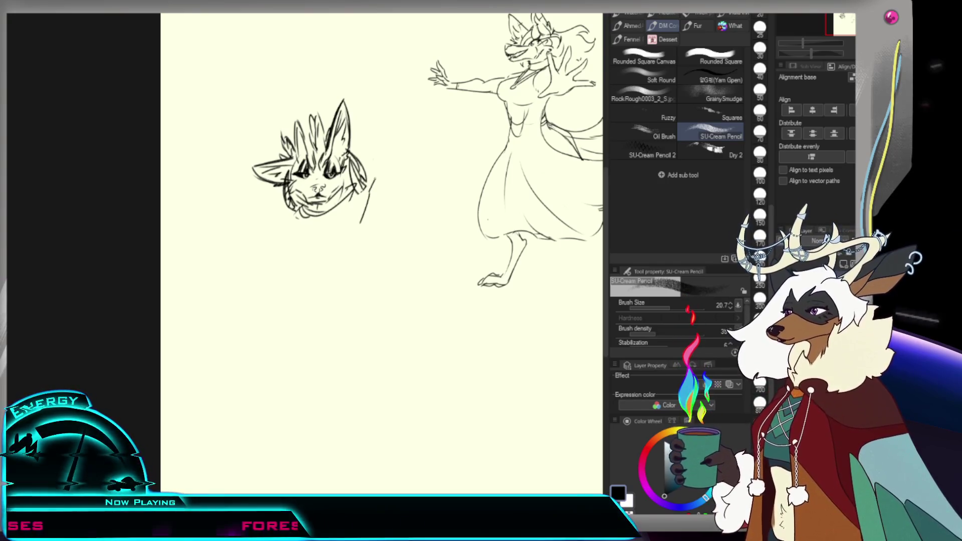
# Step: Sketch rough hand strokes and an outline beside the face, undoing strokes that don't work
pyautogui.hotkey('ctrl', 'z')
pyautogui.hotkey('ctrl', 'z')
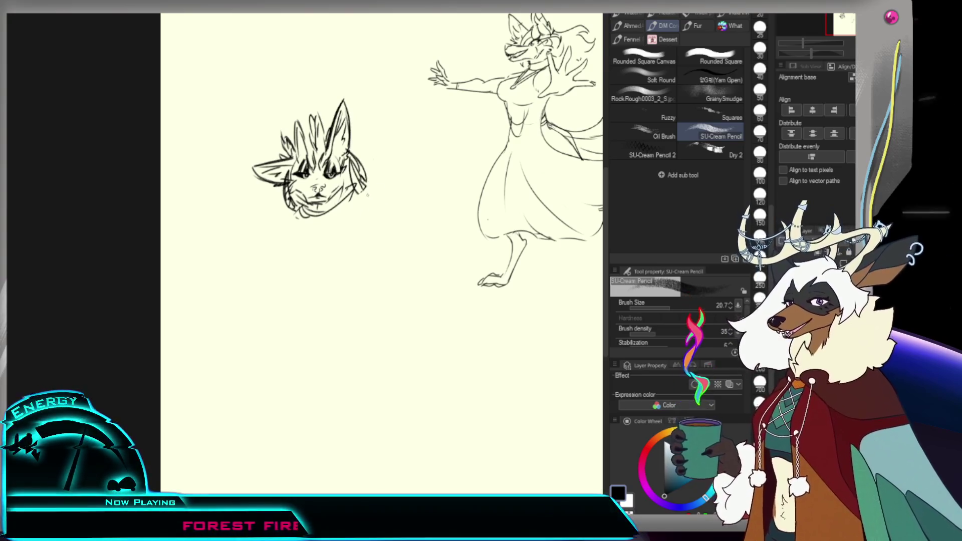
pyautogui.moveTo(376, 182)
pyautogui.mouseDown()
pyautogui.moveTo(374, 213)
pyautogui.moveTo(356, 227)
pyautogui.mouseUp()
pyautogui.hotkey('ctrl', 'z')
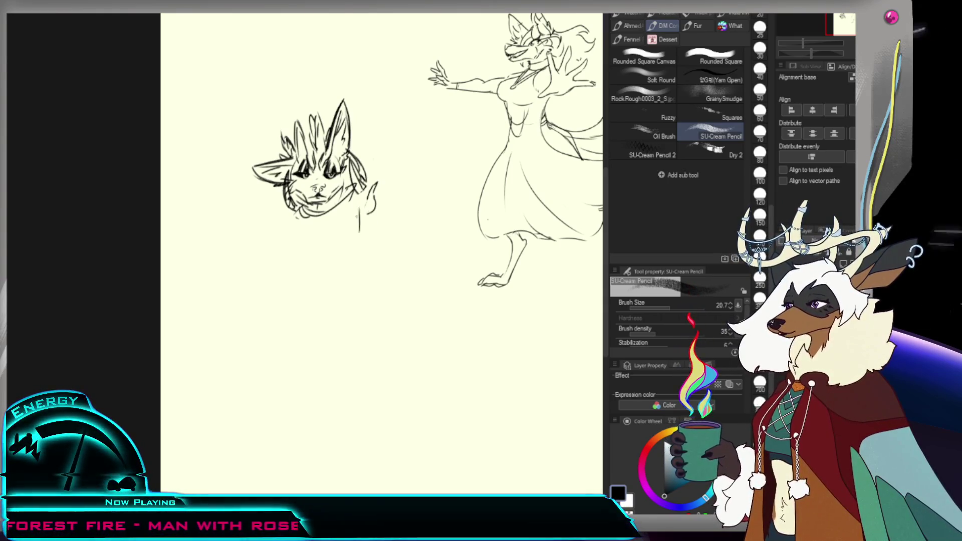
pyautogui.moveTo(357, 195)
pyautogui.mouseDown()
pyautogui.moveTo(358, 205)
pyautogui.moveTo(392, 203)
pyautogui.mouseUp()
pyautogui.press('e')
pyautogui.press('p')
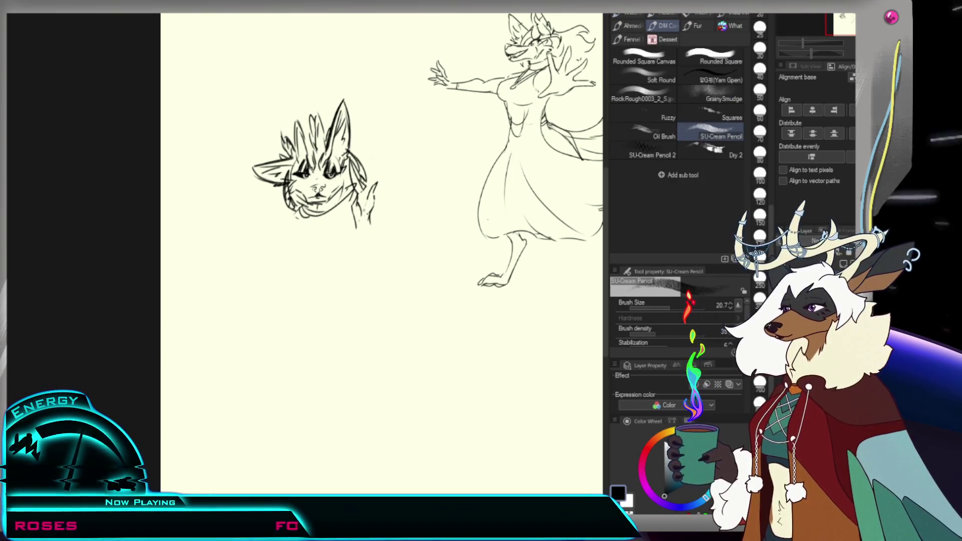
pyautogui.moveTo(369, 221); pyautogui.dragTo(373, 228)
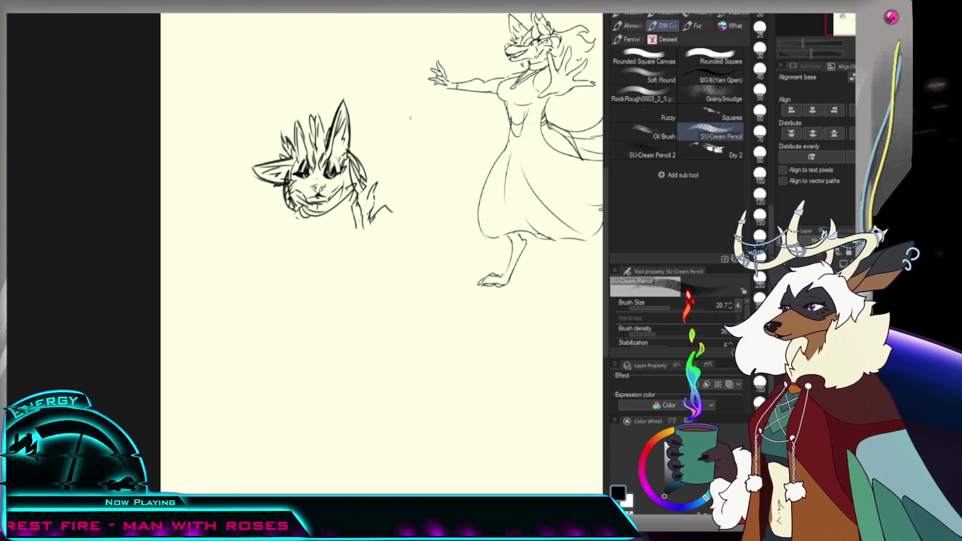
pyautogui.hotkey('ctrl', 'z')
pyautogui.moveTo(377, 183)
pyautogui.mouseDown()
pyautogui.moveTo(371, 228)
pyautogui.moveTo(358, 218)
pyautogui.mouseUp()
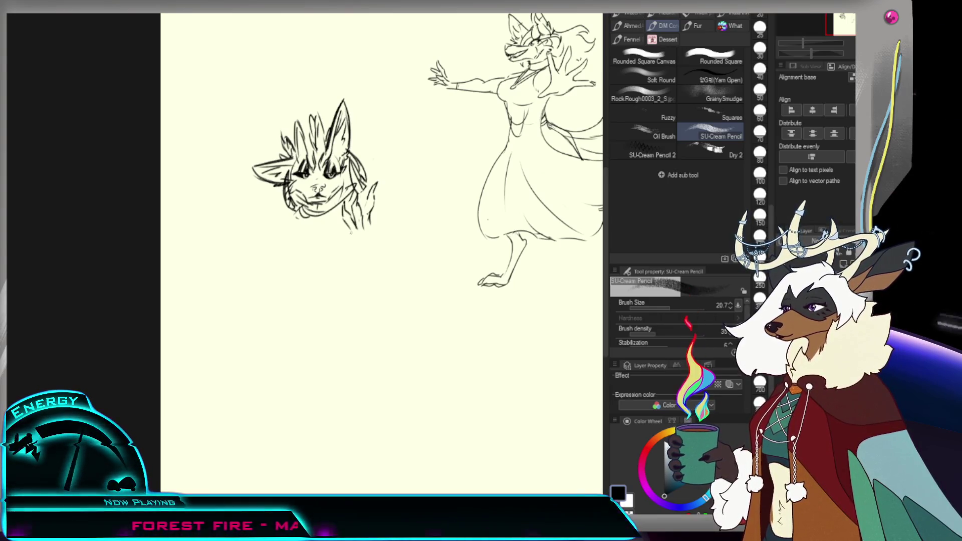
# Step: Erase stray strokes below the jaw, then draw a curved line and short arm stroke there
pyautogui.press('e')
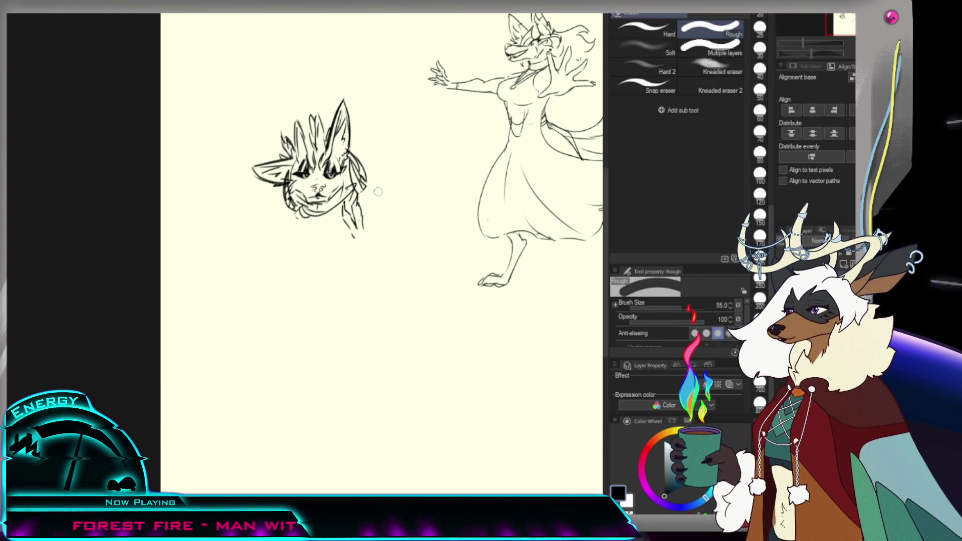
pyautogui.moveTo(345, 225); pyautogui.dragTo(358, 198)
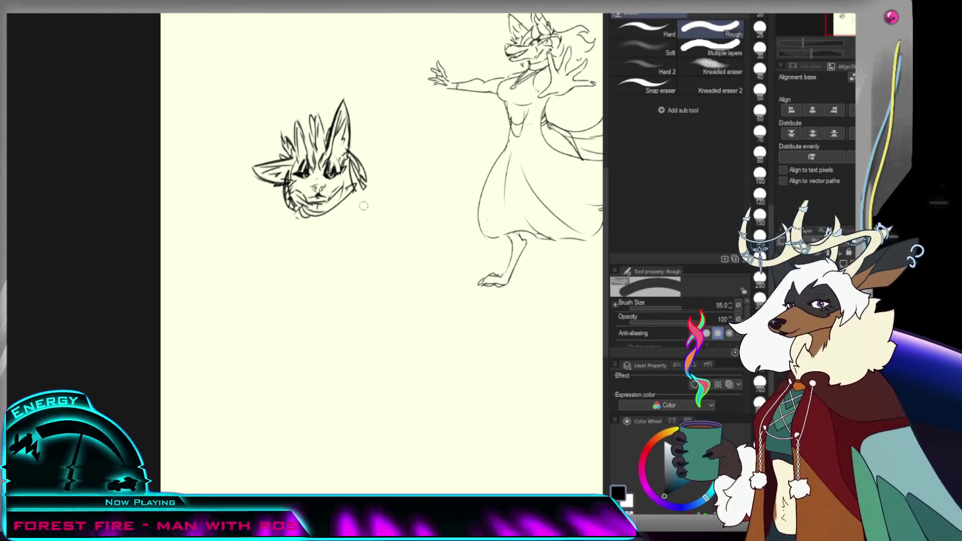
pyautogui.press('p')
pyautogui.hotkey('ctrl', 'z')
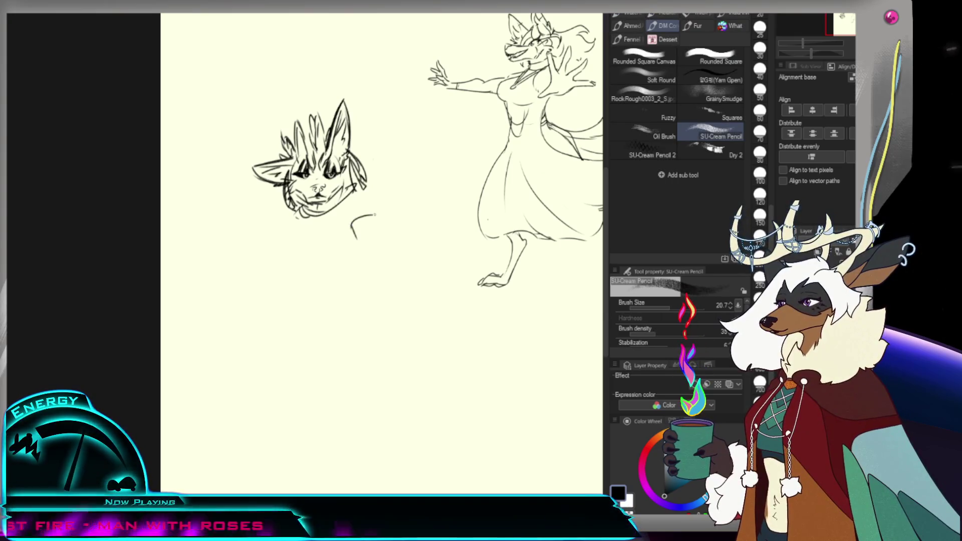
pyautogui.moveTo(359, 221); pyautogui.dragTo(382, 223)
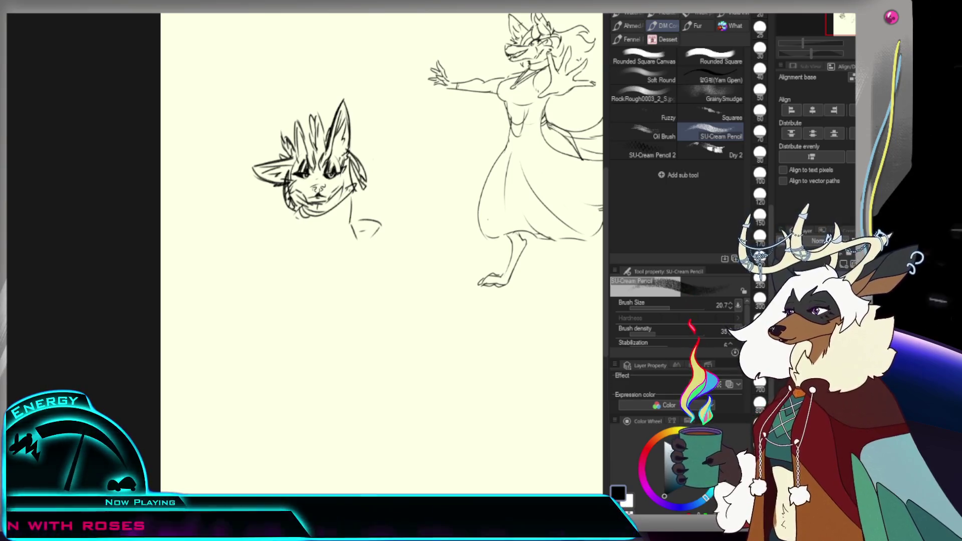
pyautogui.moveTo(349, 201); pyautogui.dragTo(352, 226)
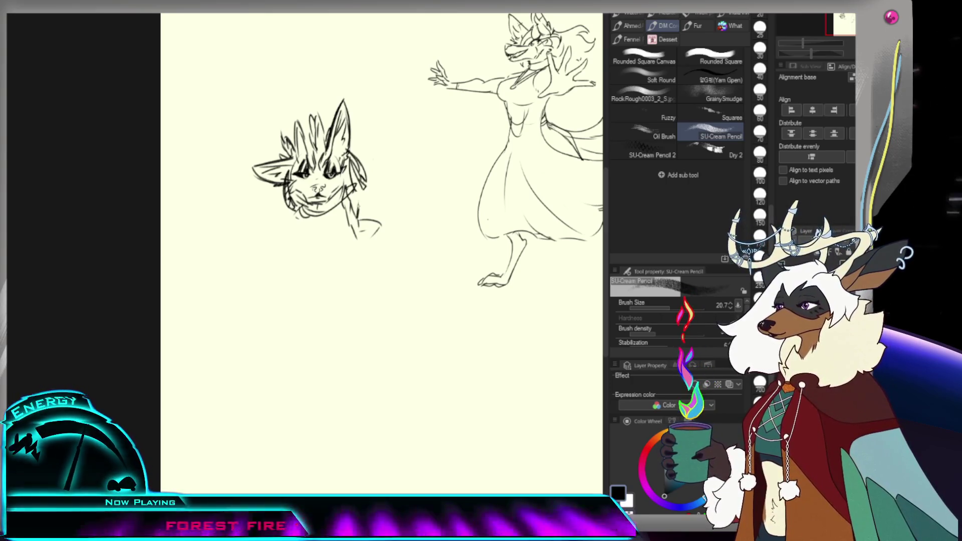
# Step: Sketch the arm on the right and add splayed finger lines beside the shoulder
pyautogui.moveTo(367, 195); pyautogui.dragTo(368, 212)
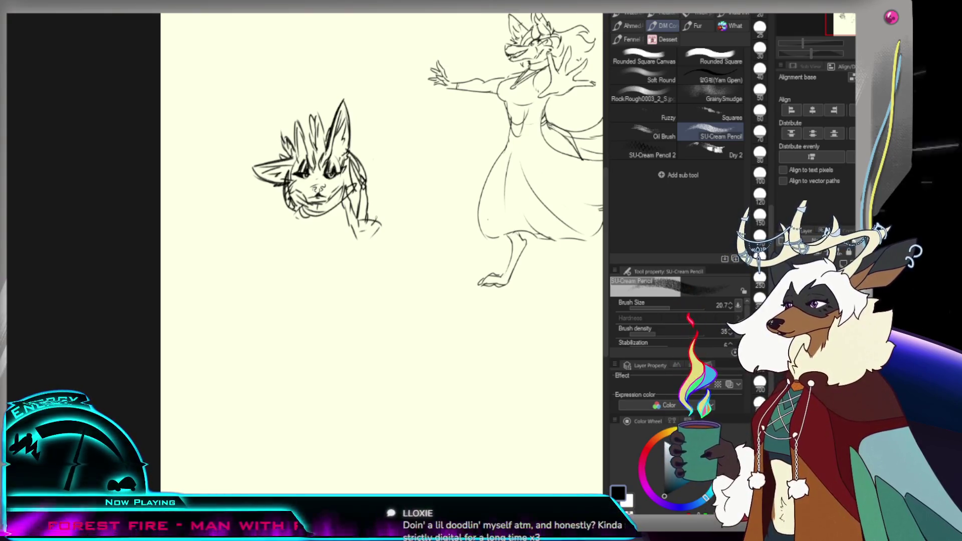
pyautogui.moveTo(382, 190); pyautogui.dragTo(373, 221)
pyautogui.hotkey('ctrl', 'z')
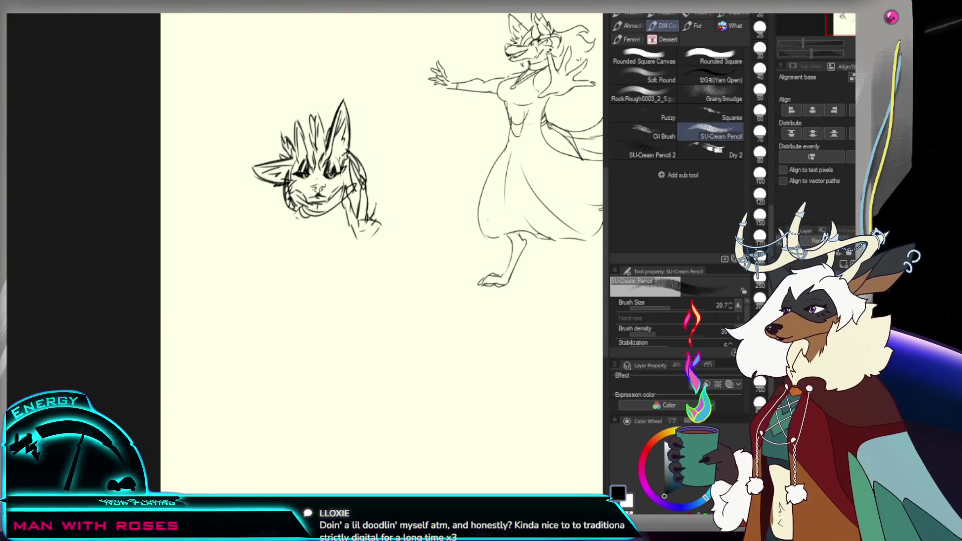
pyautogui.moveTo(387, 185); pyautogui.dragTo(383, 197)
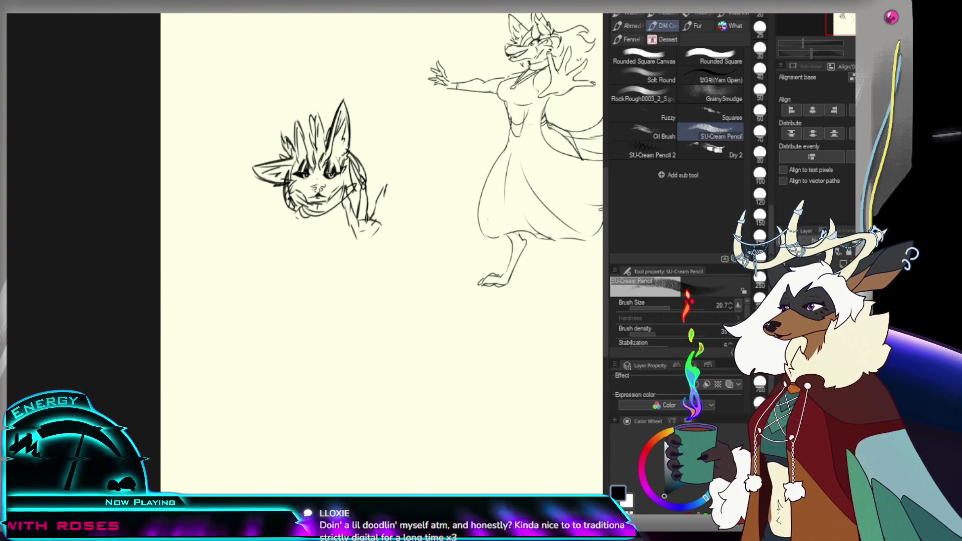
pyautogui.moveTo(383, 200)
pyautogui.mouseDown()
pyautogui.moveTo(389, 214)
pyautogui.moveTo(401, 203)
pyautogui.mouseUp()
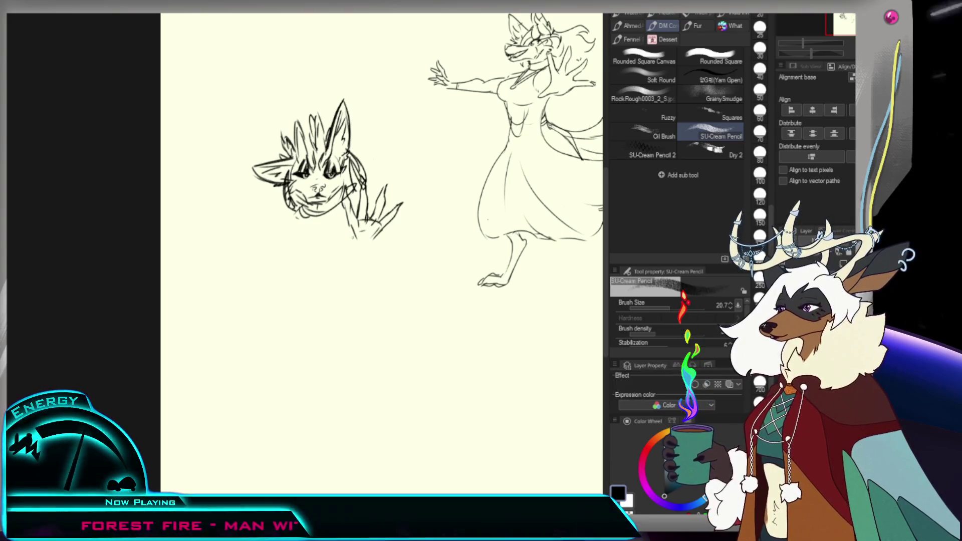
pyautogui.press('e')
pyautogui.press('p')
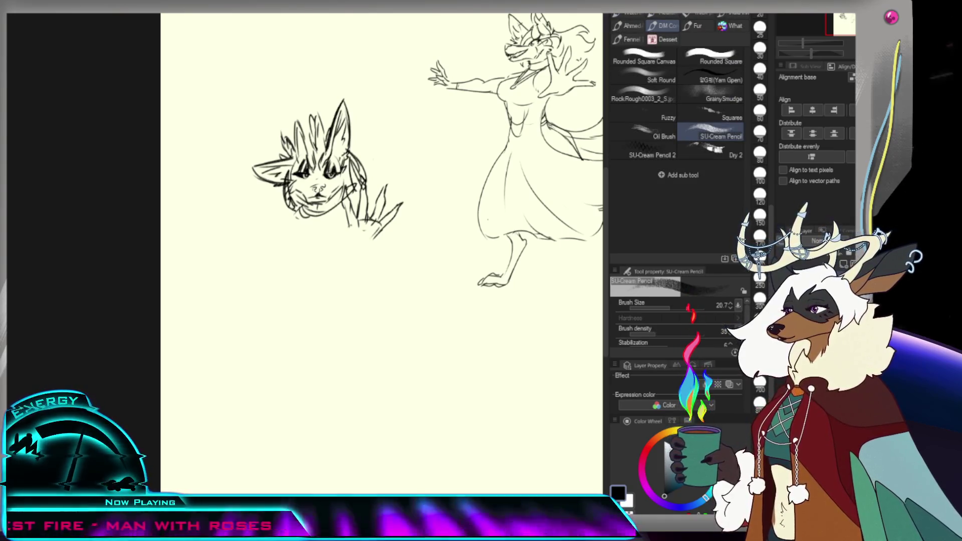
pyautogui.hotkey('ctrl', 'z')
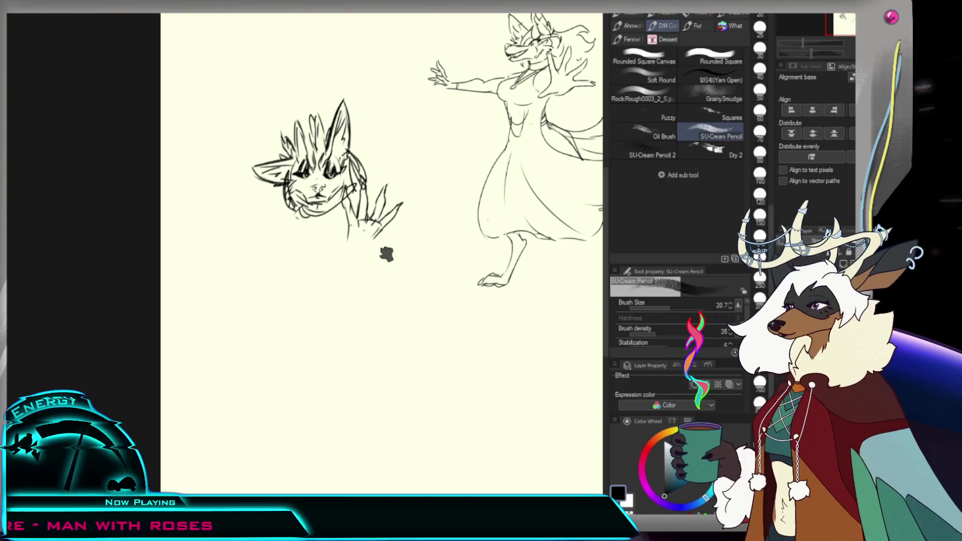
# Step: Outline and close the lower palm, then sketch the shoulder and body curve below the head
pyautogui.moveTo(374, 247); pyautogui.dragTo(389, 256)
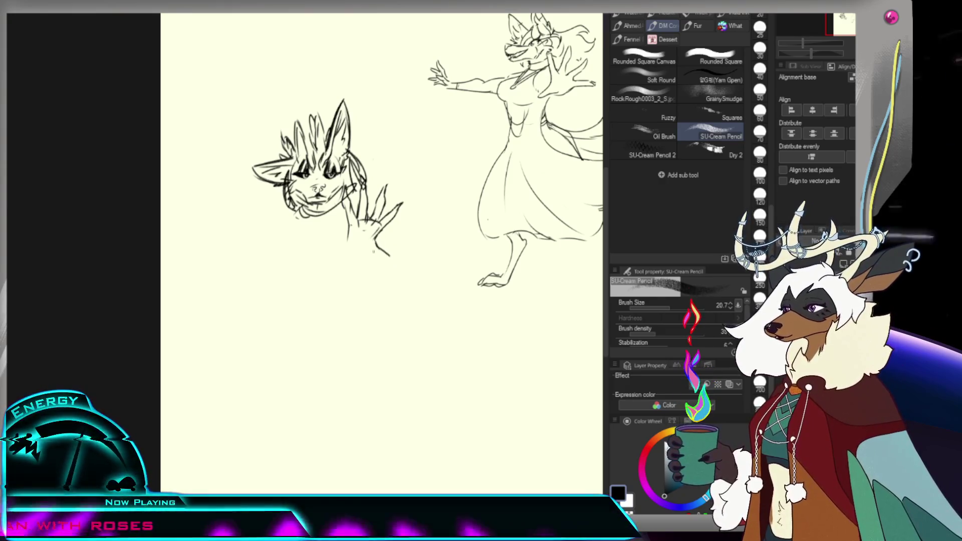
pyautogui.hotkey('ctrl', 'z')
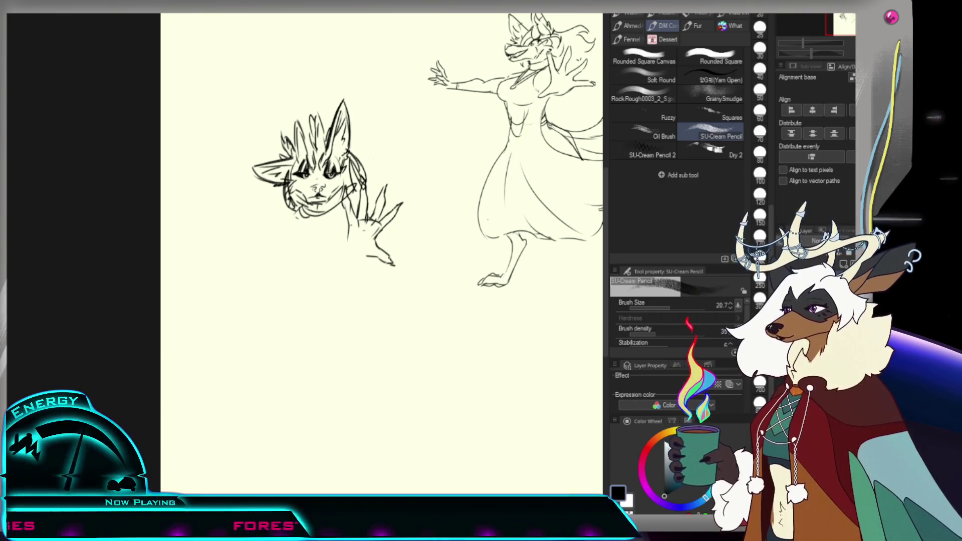
pyautogui.moveTo(349, 235); pyautogui.dragTo(368, 256)
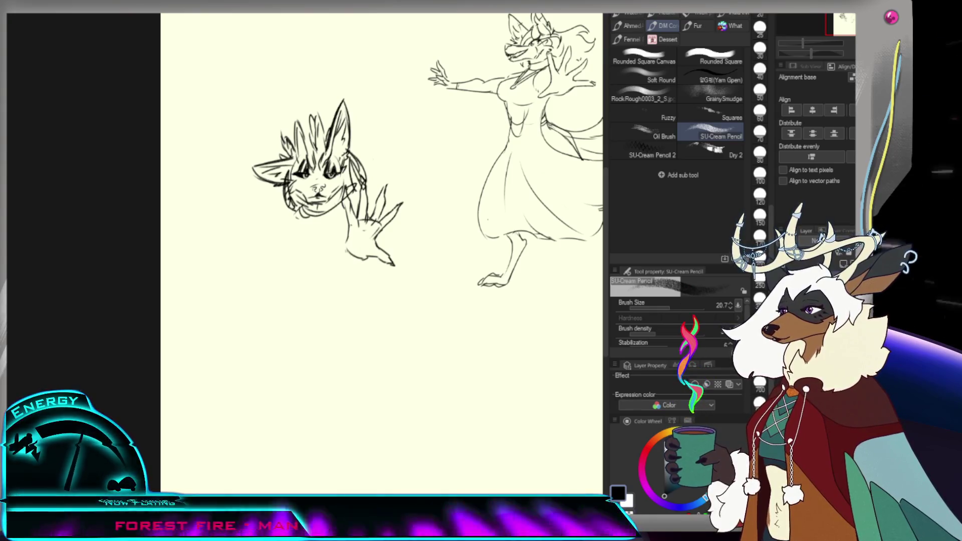
pyautogui.moveTo(335, 256); pyautogui.dragTo(354, 261)
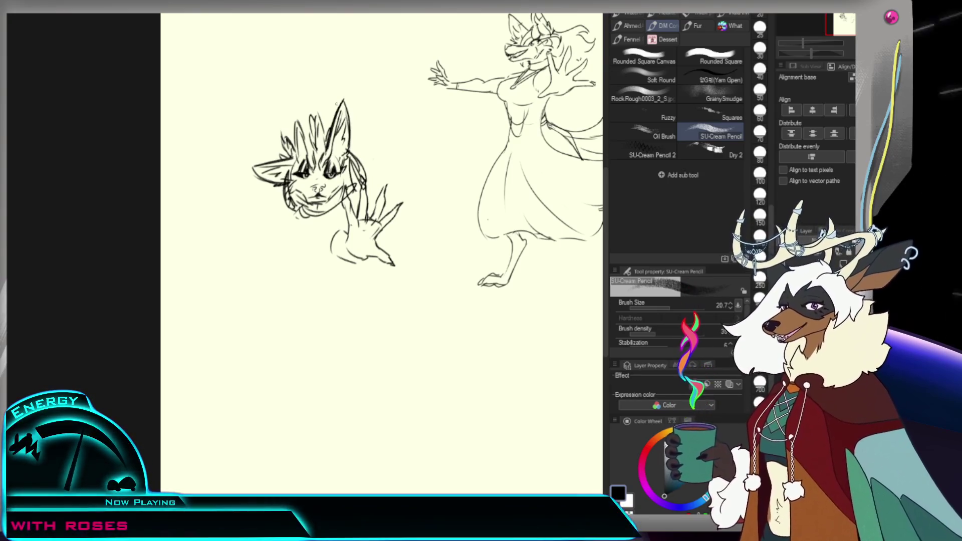
pyautogui.moveTo(293, 232)
pyautogui.mouseDown()
pyautogui.moveTo(264, 249)
pyautogui.moveTo(291, 276)
pyautogui.mouseUp()
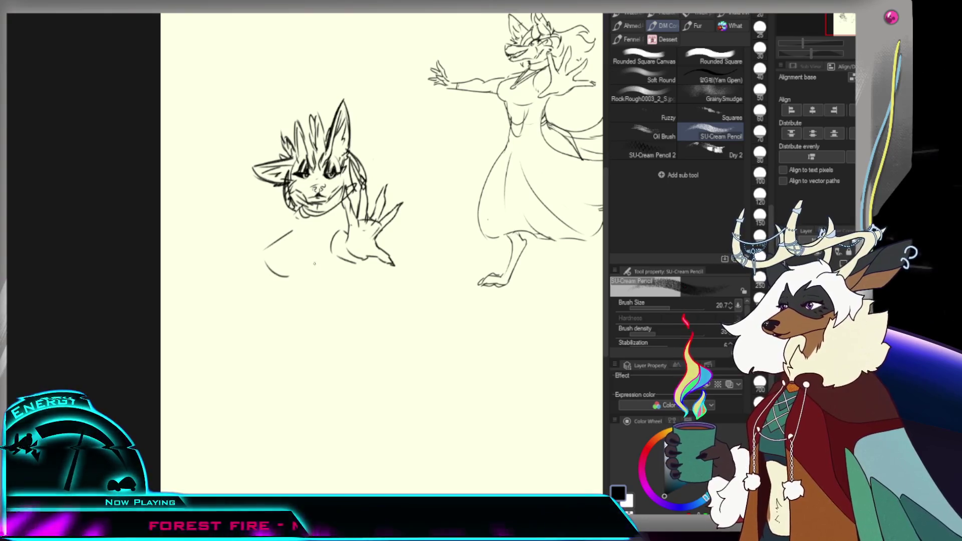
pyautogui.press('m')
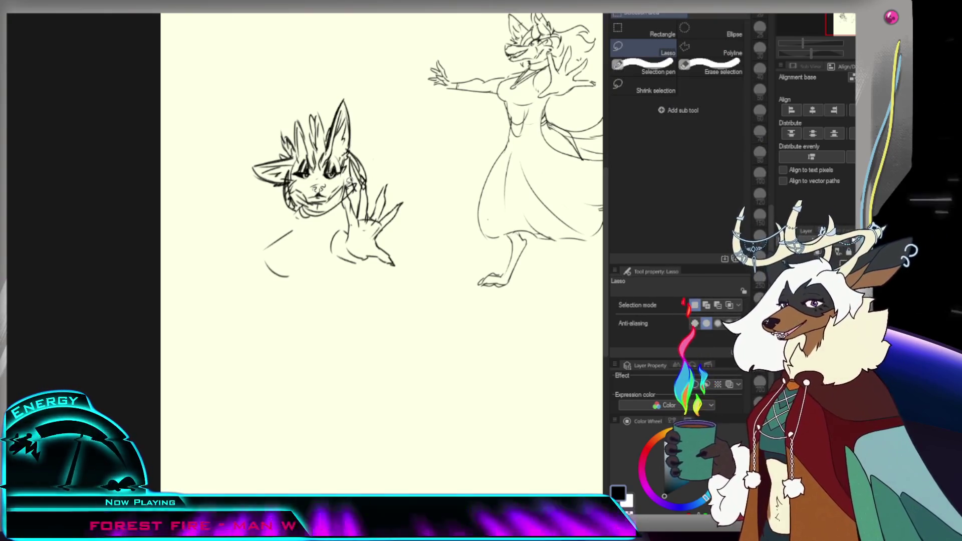
# Step: Lasso the hand and try a 10° clockwise rotation, then cancel and deselect
pyautogui.moveTo(321, 254)
pyautogui.mouseDown()
pyautogui.moveTo(403, 162)
pyautogui.moveTo(375, 186)
pyautogui.mouseUp()
pyautogui.hotkey('ctrl', 't')
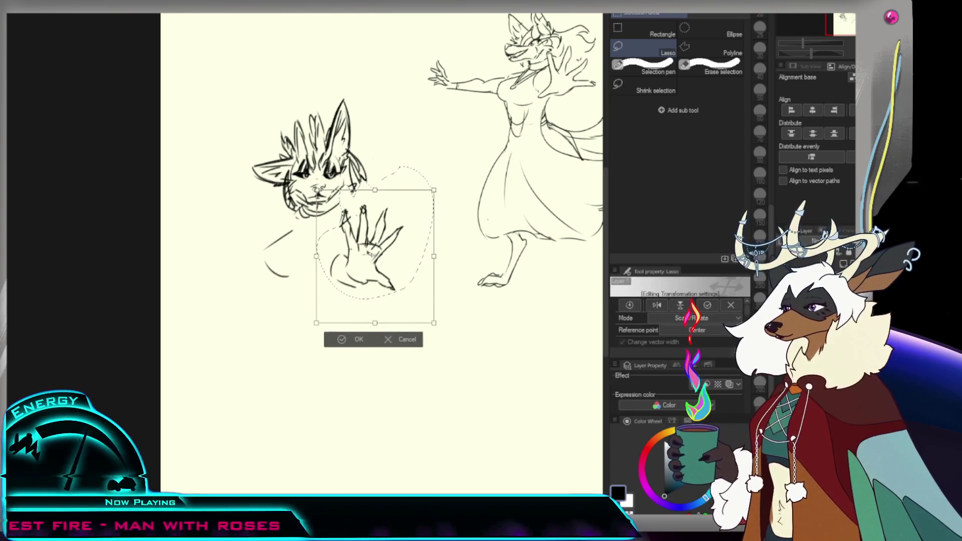
pyautogui.moveTo(437, 274); pyautogui.dragTo(426, 283)
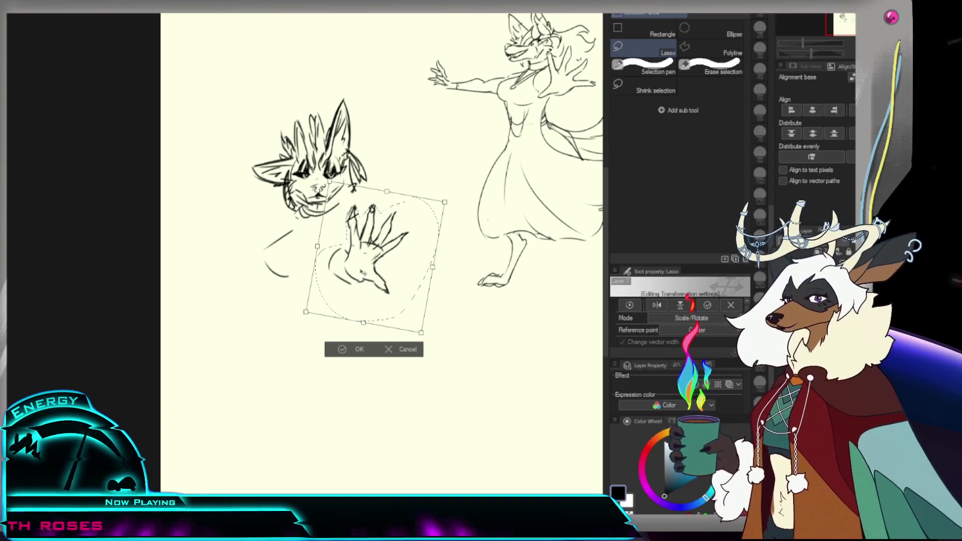
pyautogui.click(400, 349)
pyautogui.press('e')
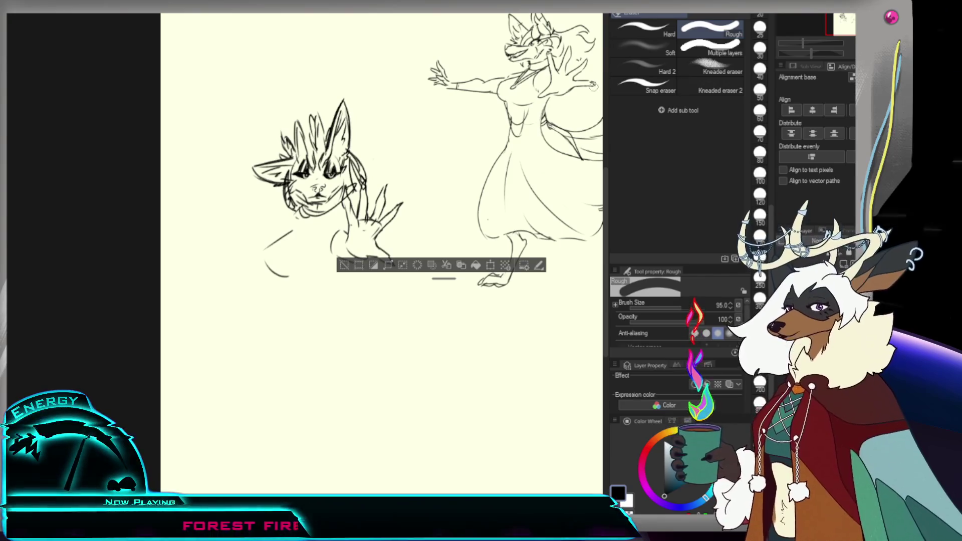
pyautogui.press('m')
pyautogui.hotkey('ctrl', 'd')
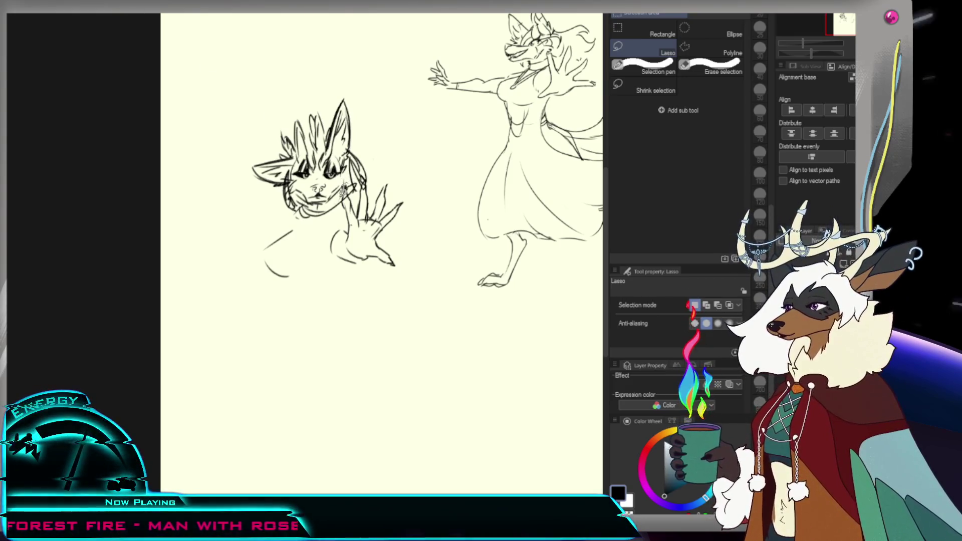
# Step: Reselect the raised hand and move it down and left toward the chin
pyautogui.moveTo(346, 219)
pyautogui.mouseDown()
pyautogui.moveTo(353, 193)
pyautogui.moveTo(347, 216)
pyautogui.mouseUp()
pyautogui.hotkey('ctrl', 't')
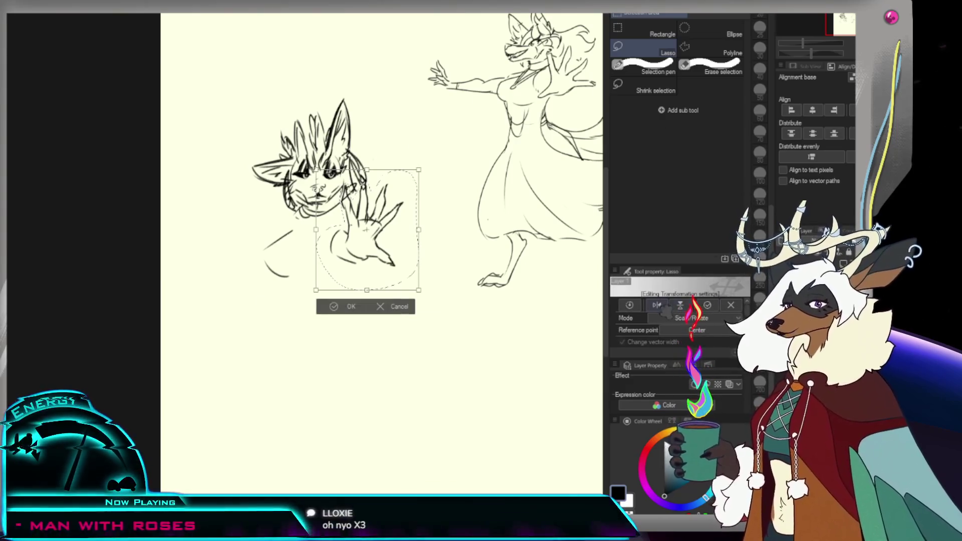
pyautogui.moveTo(378, 275); pyautogui.dragTo(381, 280)
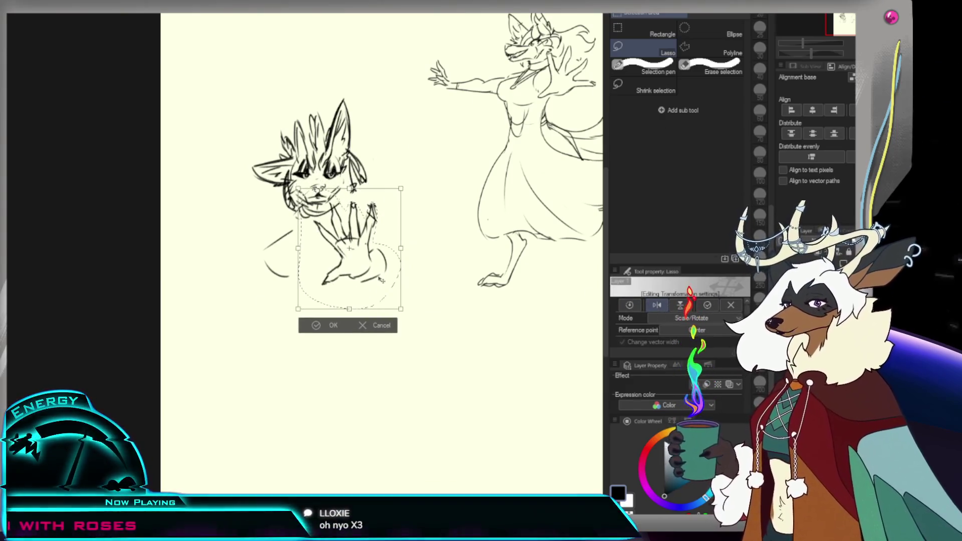
pyautogui.press('Return')
# Step: Flip the hand horizontally and lower it with a slight clockwise tilt
pyautogui.press('e')
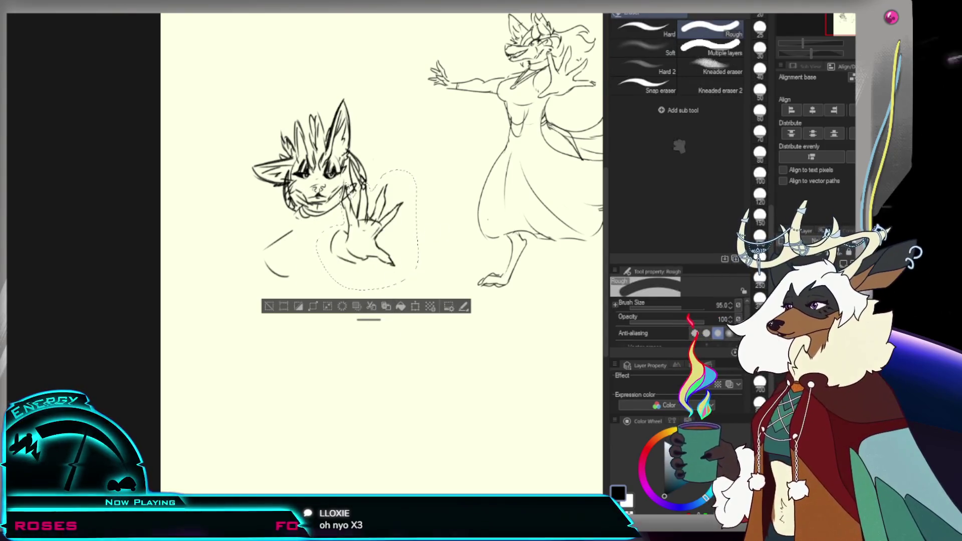
pyautogui.hotkey('ctrl', 't')
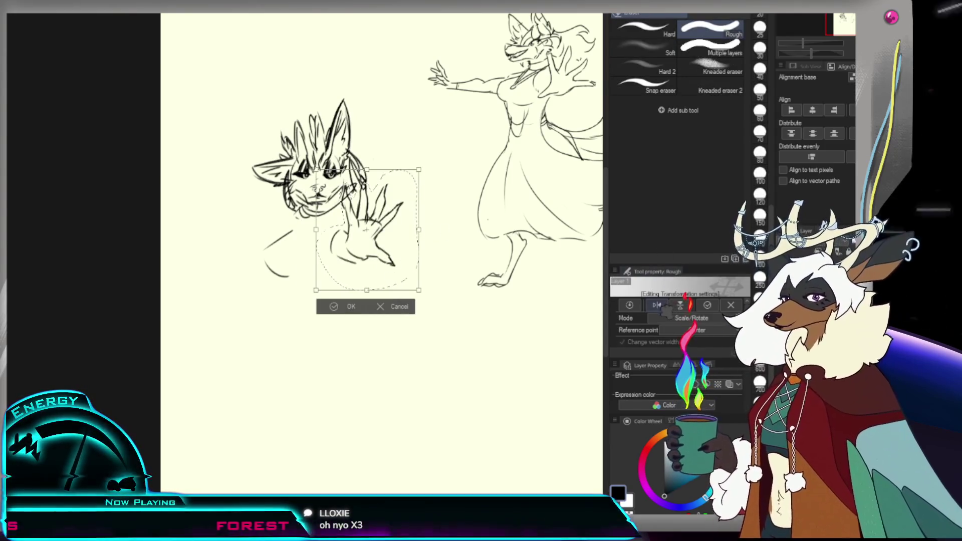
pyautogui.moveTo(402, 250); pyautogui.dragTo(376, 273)
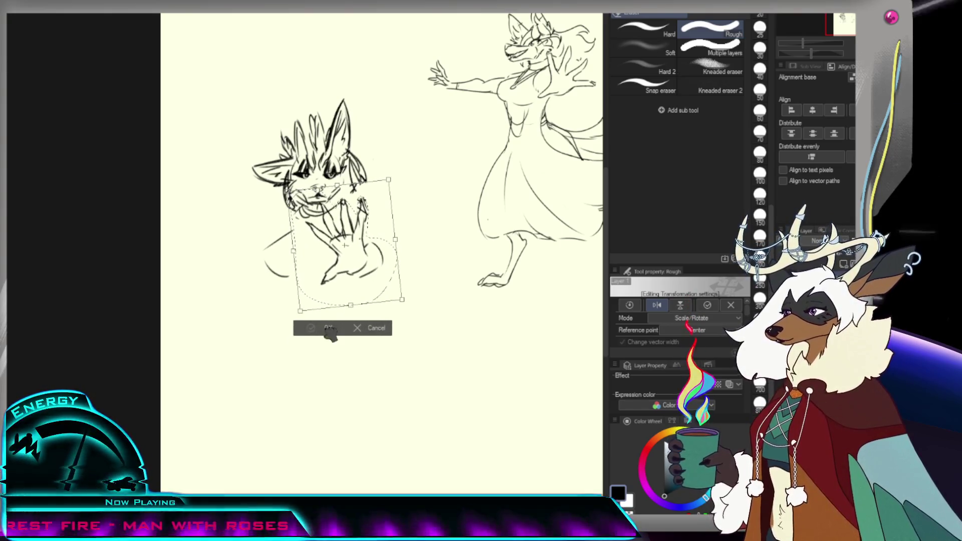
pyautogui.press('Return')
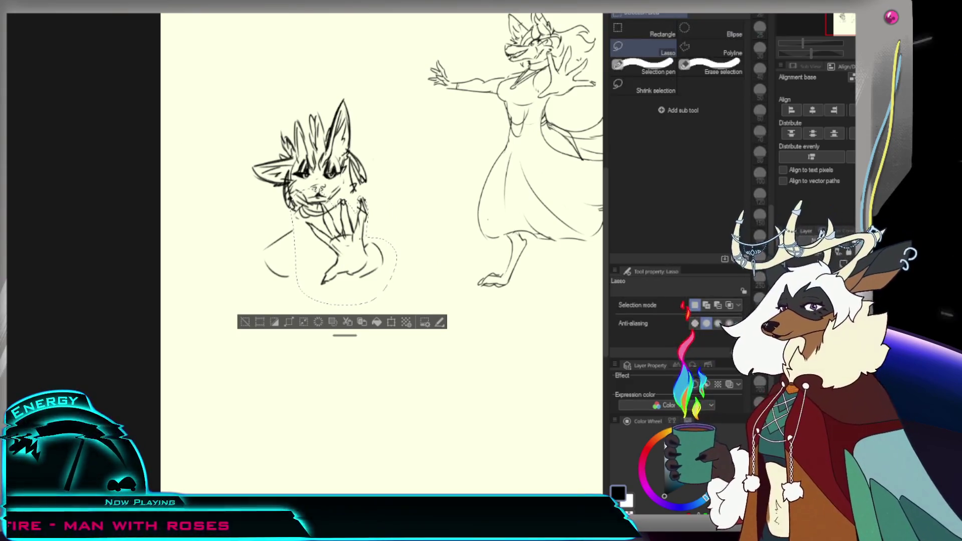
# Step: Deselect and erase the hand's right edge
pyautogui.hotkey('ctrl', 'd')
pyautogui.moveTo(371, 239)
pyautogui.mouseDown()
pyautogui.moveTo(371, 281)
pyautogui.moveTo(349, 278)
pyautogui.mouseUp()
pyautogui.press('p')
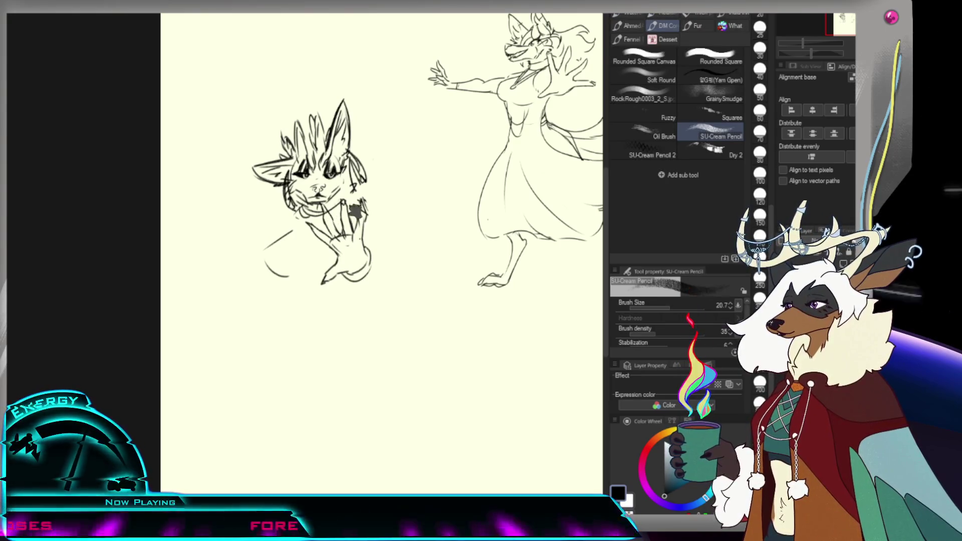
# Step: Extend the hand's right edge downward and the lower-left body line, undoing a stray mark
pyautogui.moveTo(370, 237); pyautogui.dragTo(376, 279)
pyautogui.press('e')
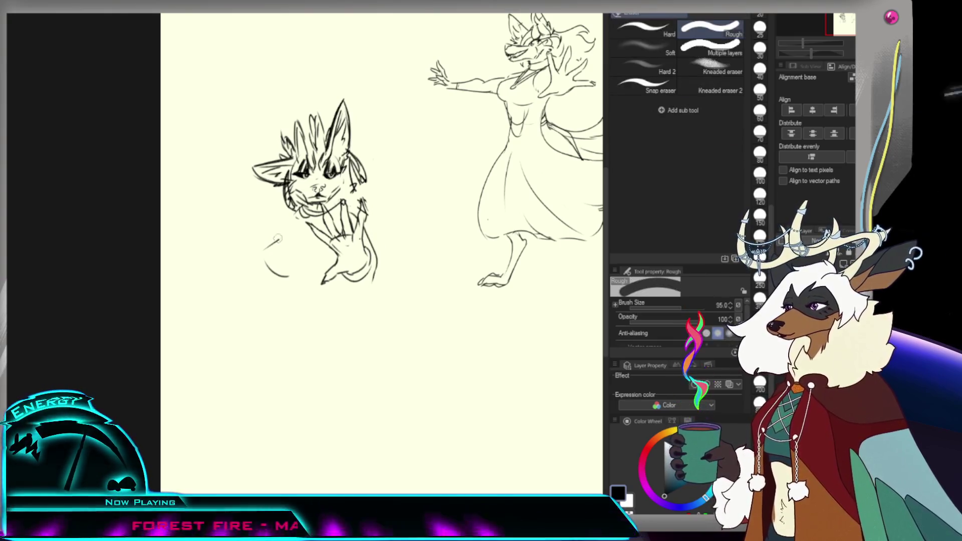
pyautogui.press('p')
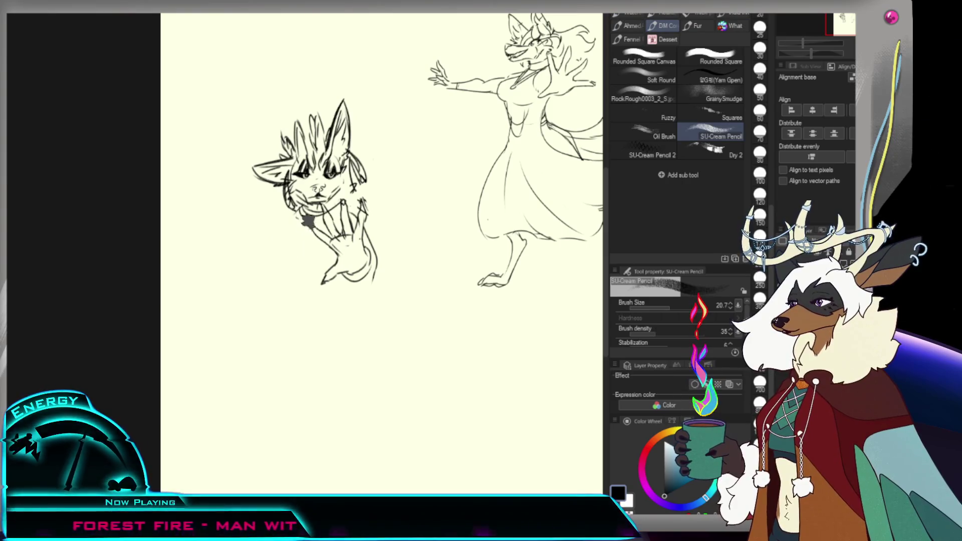
pyautogui.moveTo(295, 240); pyautogui.dragTo(303, 263)
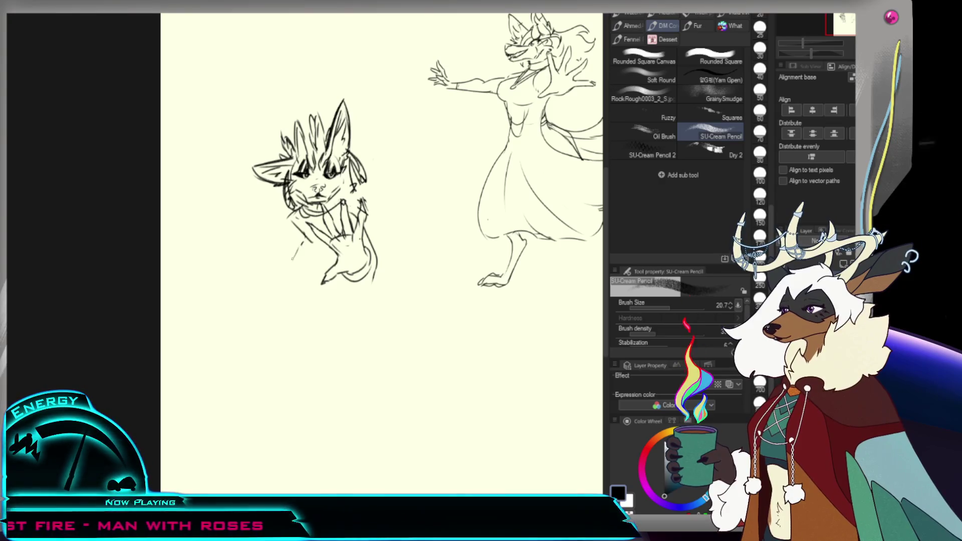
pyautogui.hotkey('ctrl', 'z')
pyautogui.moveTo(282, 292); pyautogui.dragTo(300, 309)
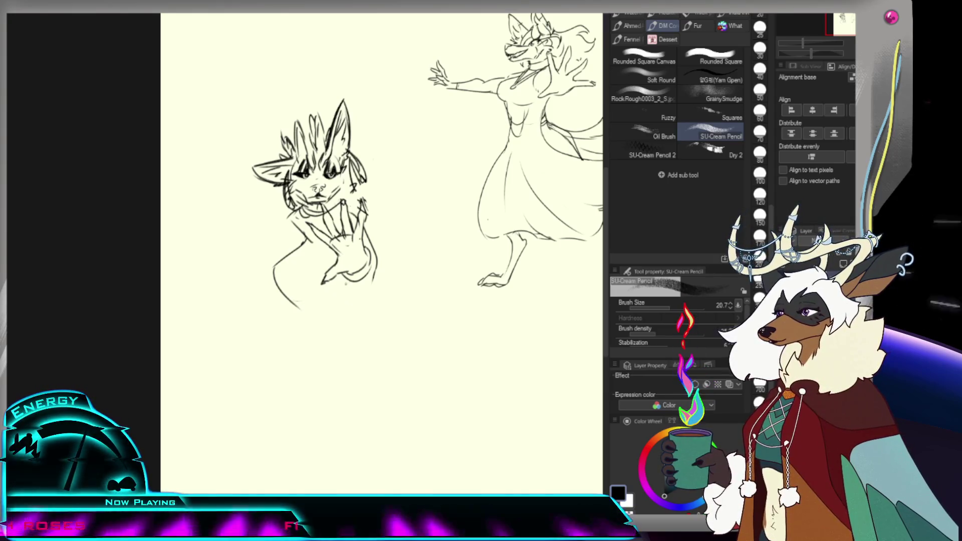
# Step: Draw a short curve under the hand and a hair strand left of the face
pyautogui.press('e')
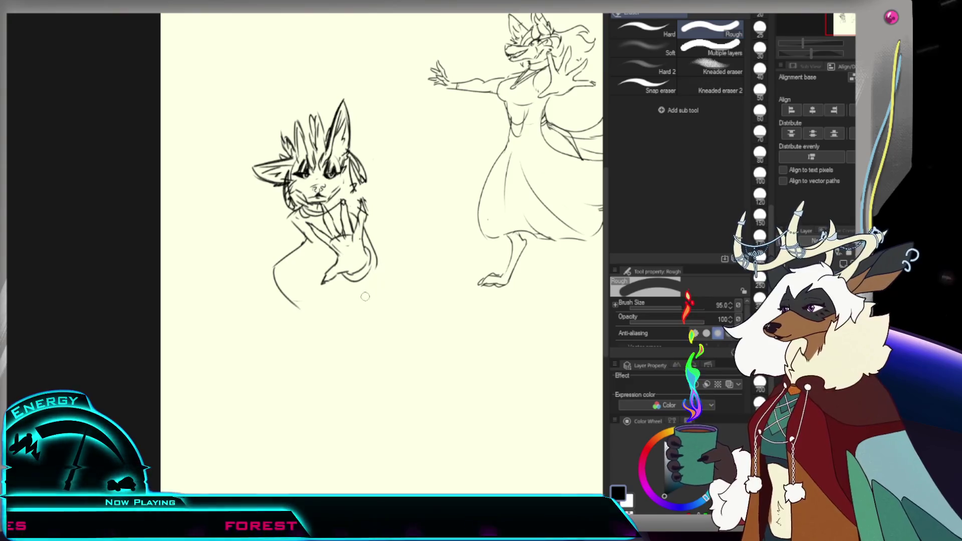
pyautogui.press('p')
pyautogui.moveTo(371, 274); pyautogui.dragTo(340, 287)
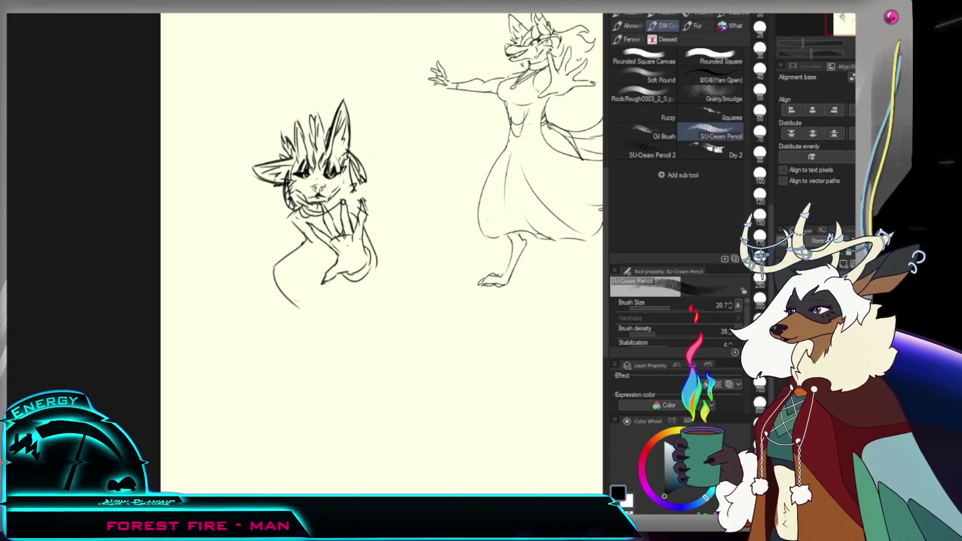
pyautogui.moveTo(274, 179); pyautogui.dragTo(269, 210)
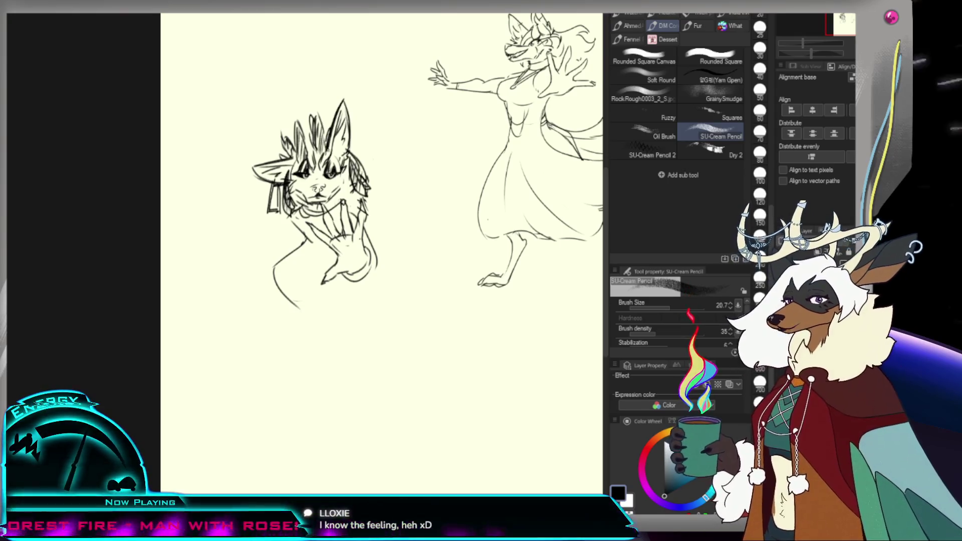
pyautogui.hotkey('ctrl', '0')
pyautogui.scroll(5, 310, 210)
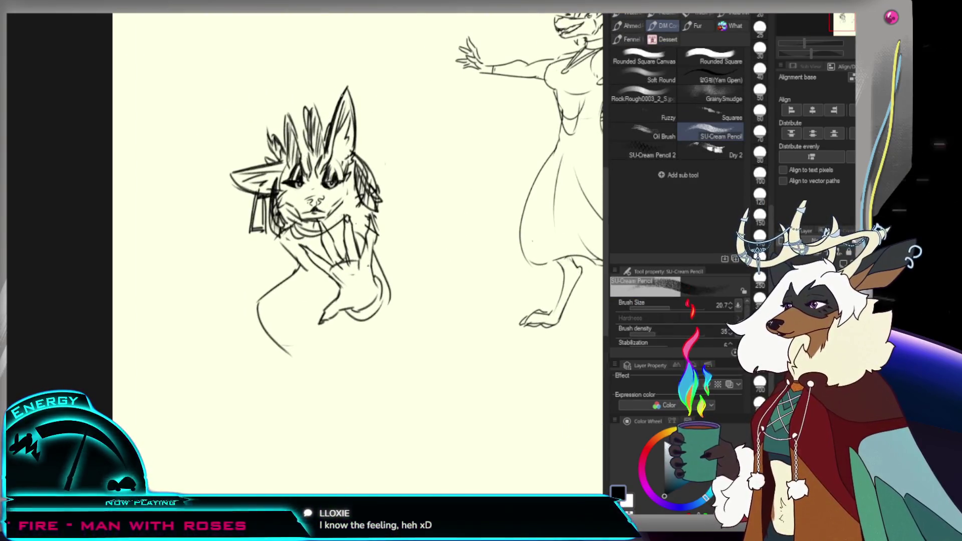
# Step: Reframe the view on both sketches, pencil the pointed neckerchief, and add a short left mark
pyautogui.hotkey('ctrl', 'space')
pyautogui.moveTo(351, 107); pyautogui.dragTo(352, 123)
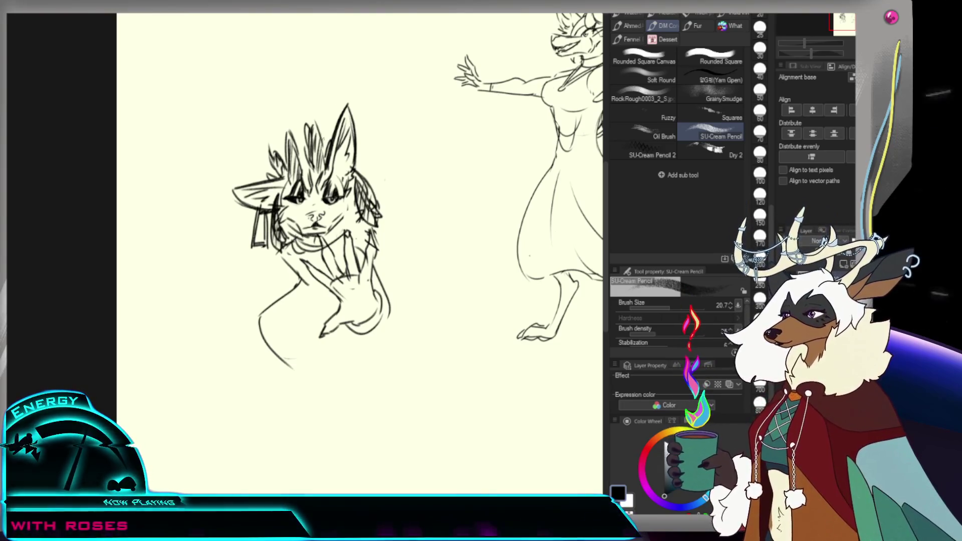
pyautogui.hotkey('ctrl', '-')
pyautogui.click(327, 230)
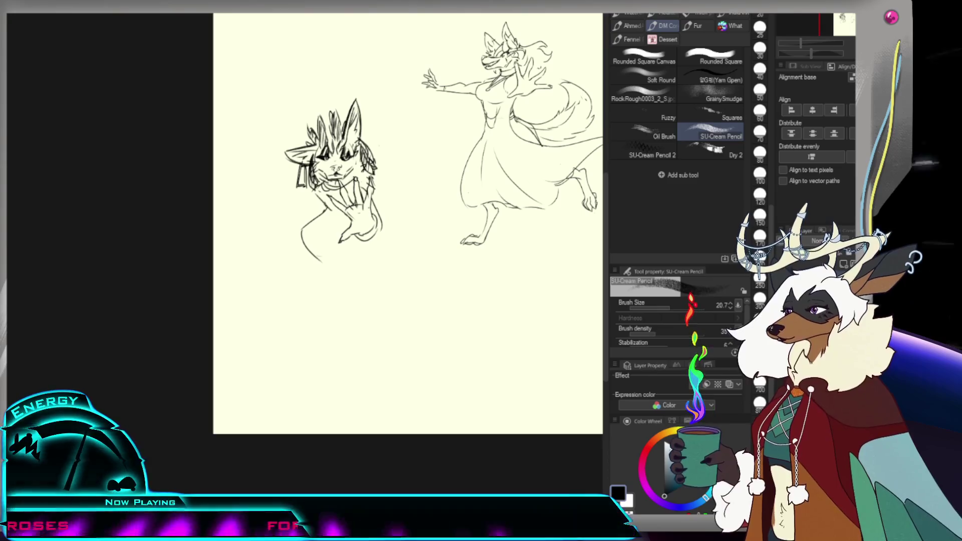
pyautogui.moveTo(300, 253)
pyautogui.mouseDown()
pyautogui.moveTo(288, 263)
pyautogui.moveTo(341, 277)
pyautogui.mouseUp()
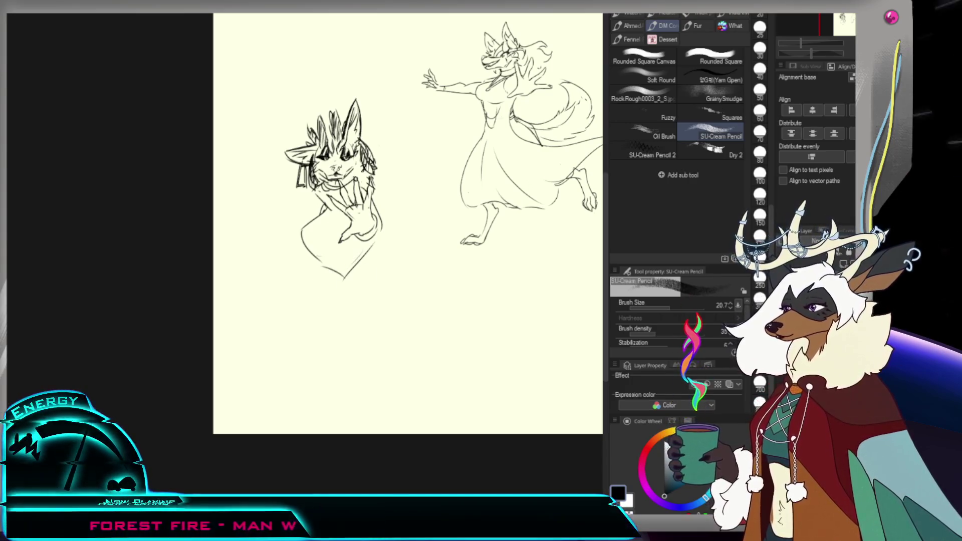
pyautogui.hotkey('ctrl', 'z')
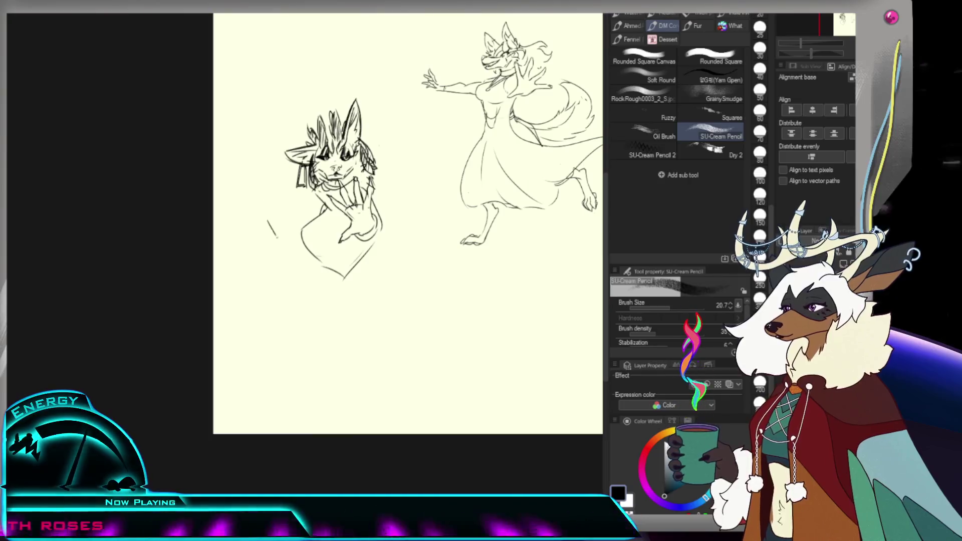
pyautogui.moveTo(269, 219); pyautogui.dragTo(282, 245)
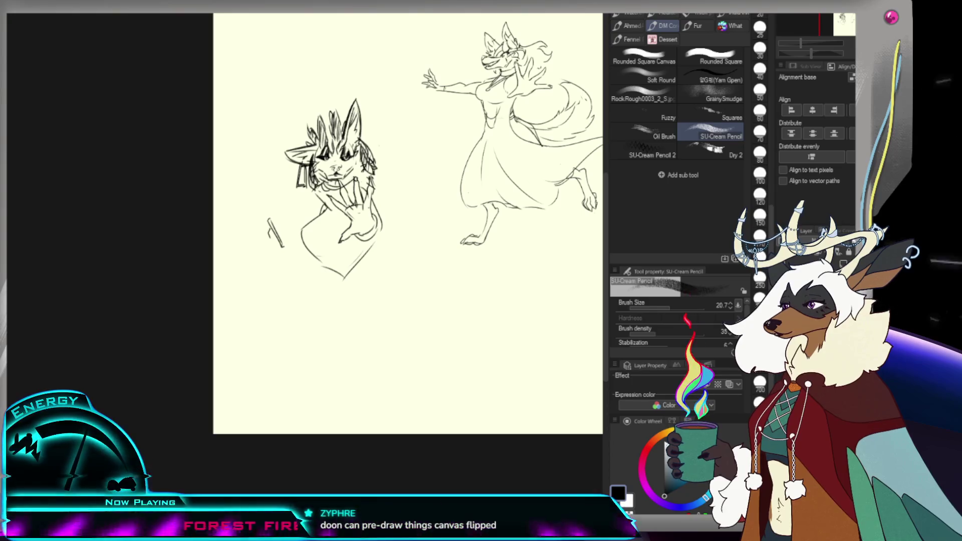
# Step: Draw the pen and hand left of the character, undoing a dark scribble
pyautogui.moveTo(270, 226); pyautogui.dragTo(274, 243)
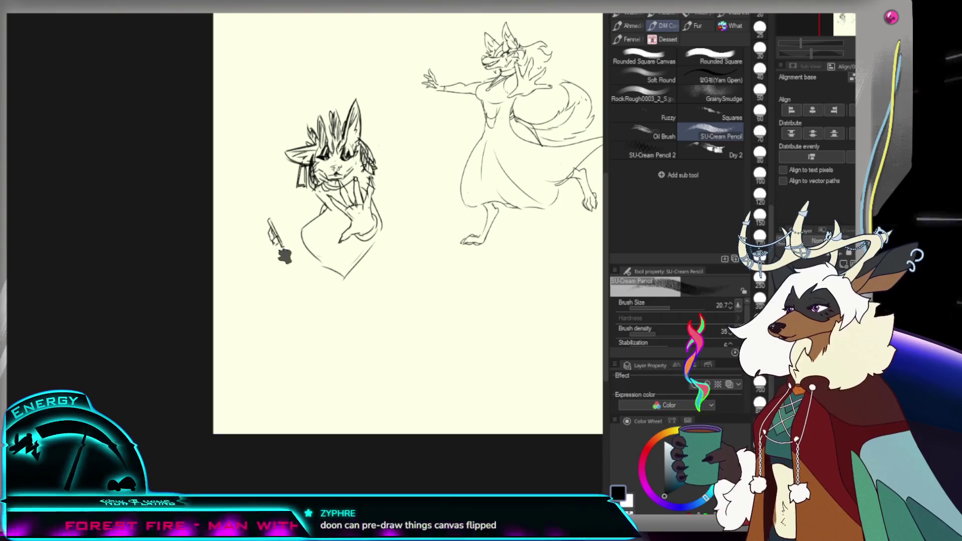
pyautogui.hotkey('ctrl', 'z')
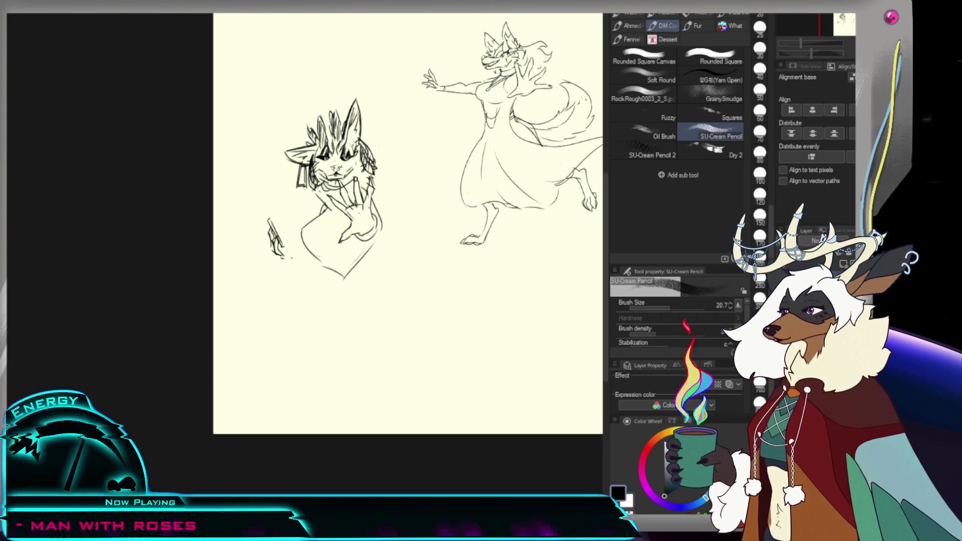
pyautogui.moveTo(288, 234)
pyautogui.mouseDown()
pyautogui.moveTo(292, 253)
pyautogui.moveTo(323, 274)
pyautogui.moveTo(292, 271)
pyautogui.mouseUp()
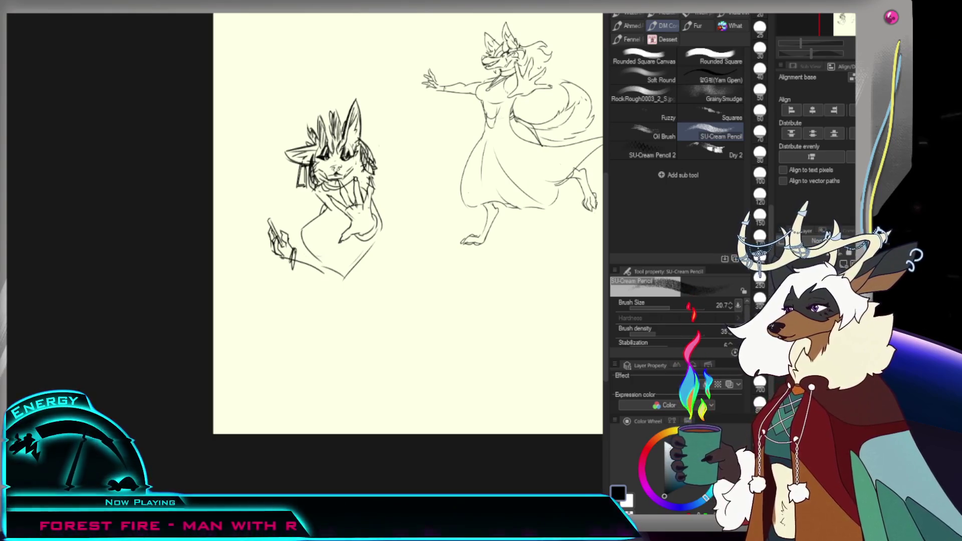
# Step: Draw coat lines down below the pen hand and under the raised hand, redoing the long curve
pyautogui.moveTo(299, 249); pyautogui.dragTo(301, 289)
pyautogui.moveTo(300, 251)
pyautogui.mouseDown()
pyautogui.moveTo(305, 294)
pyautogui.moveTo(328, 282)
pyautogui.mouseUp()
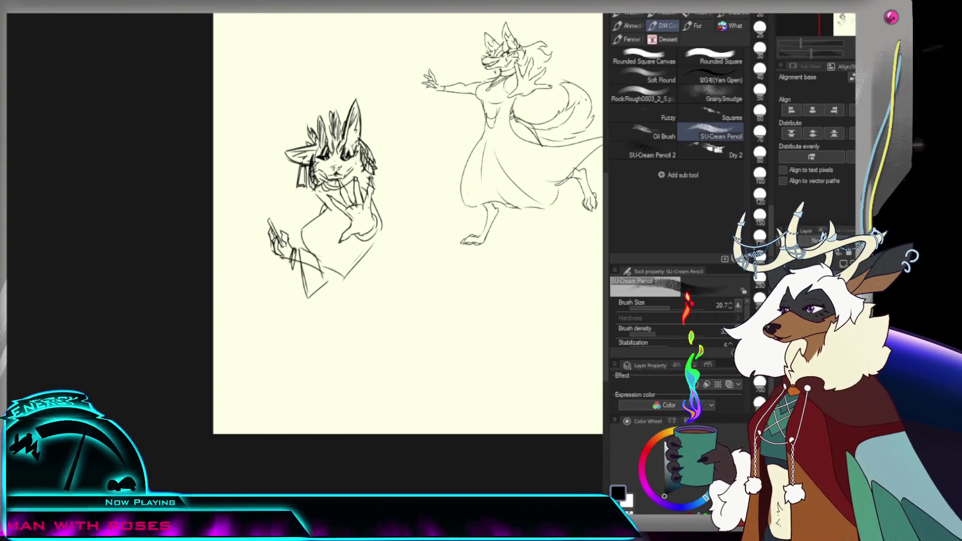
pyautogui.press('e')
pyautogui.press('p')
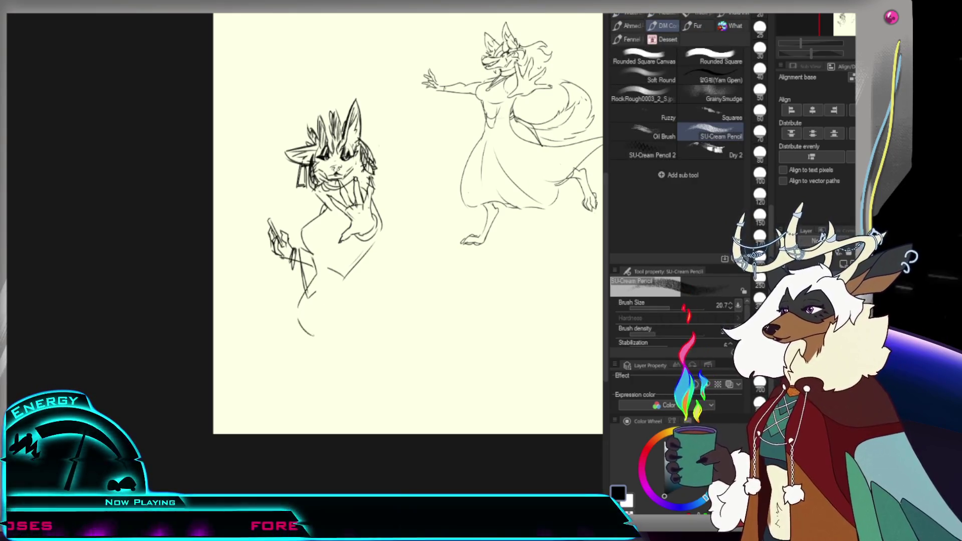
pyautogui.hotkey('ctrl', 'z')
pyautogui.moveTo(380, 253); pyautogui.dragTo(323, 323)
pyautogui.hotkey('ctrl', 'z')
pyautogui.moveTo(383, 233); pyautogui.dragTo(347, 275)
pyautogui.press('e')
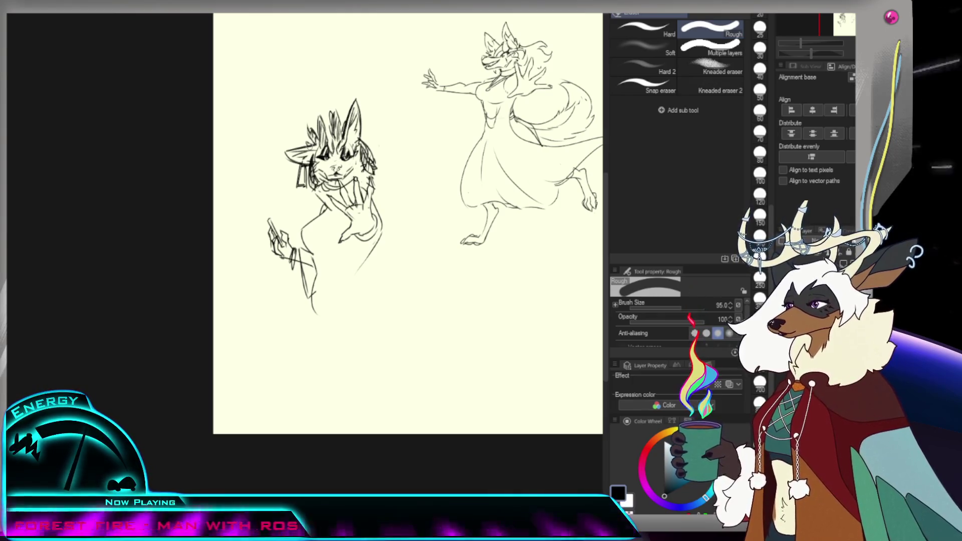
# Step: Lasso the raised hand, rotate it clockwise, and erase its finger strokes
pyautogui.press('m')
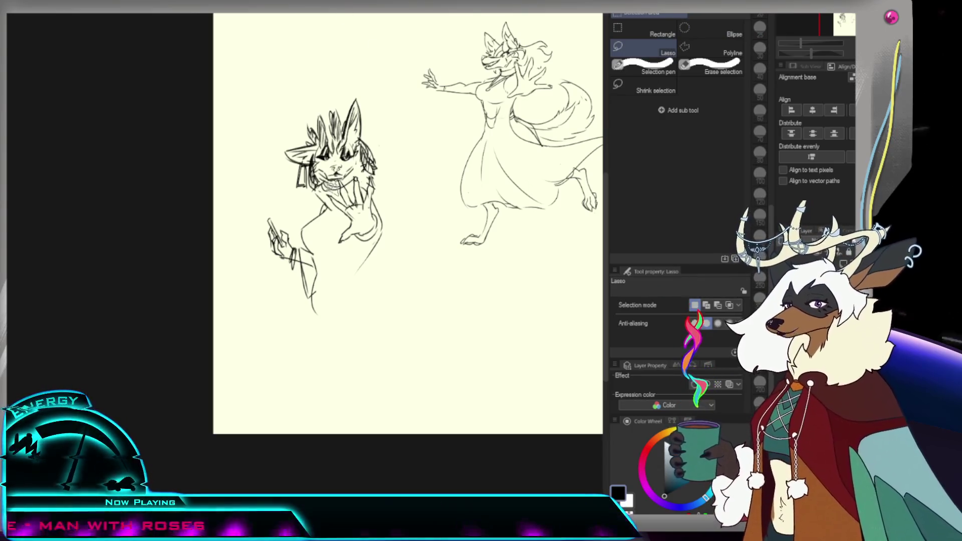
pyautogui.moveTo(333, 206)
pyautogui.mouseDown()
pyautogui.moveTo(359, 250)
pyautogui.moveTo(380, 208)
pyautogui.mouseUp()
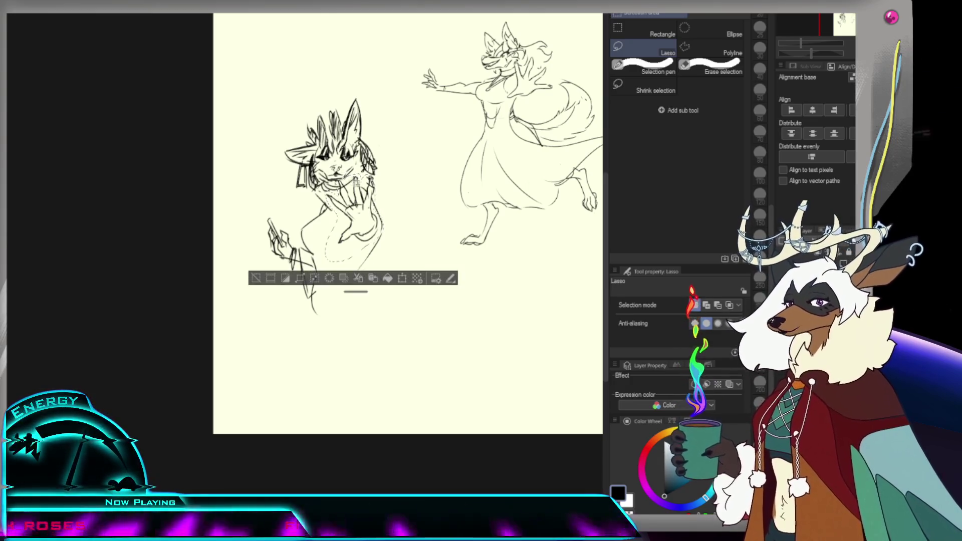
pyautogui.hotkey('ctrl', 't')
pyautogui.moveTo(387, 200); pyautogui.dragTo(403, 234)
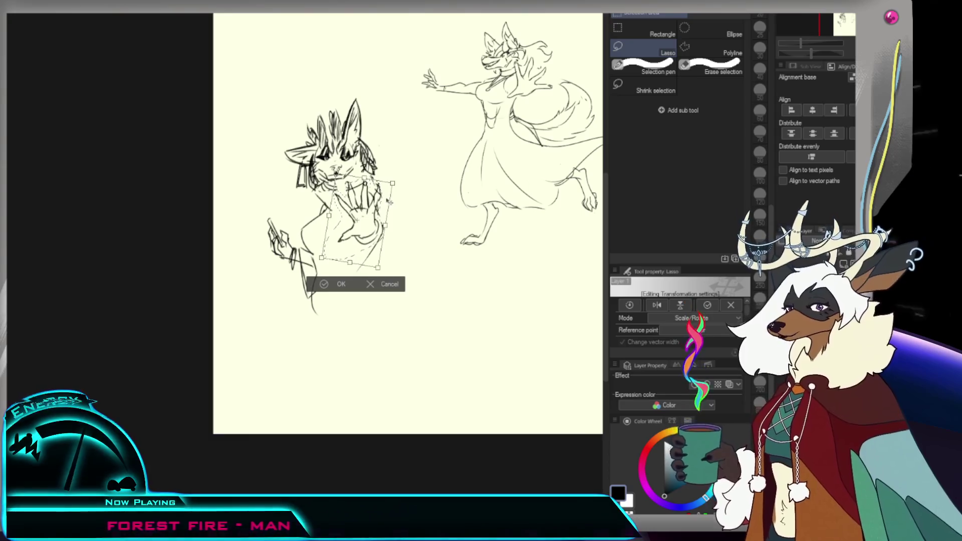
pyautogui.press('Return')
pyautogui.press('e')
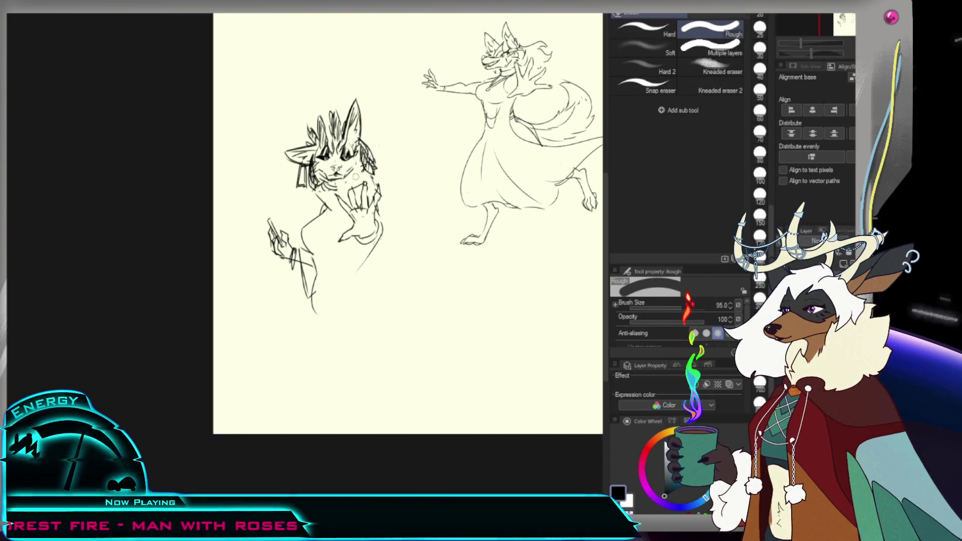
pyautogui.moveTo(389, 195); pyautogui.dragTo(386, 195)
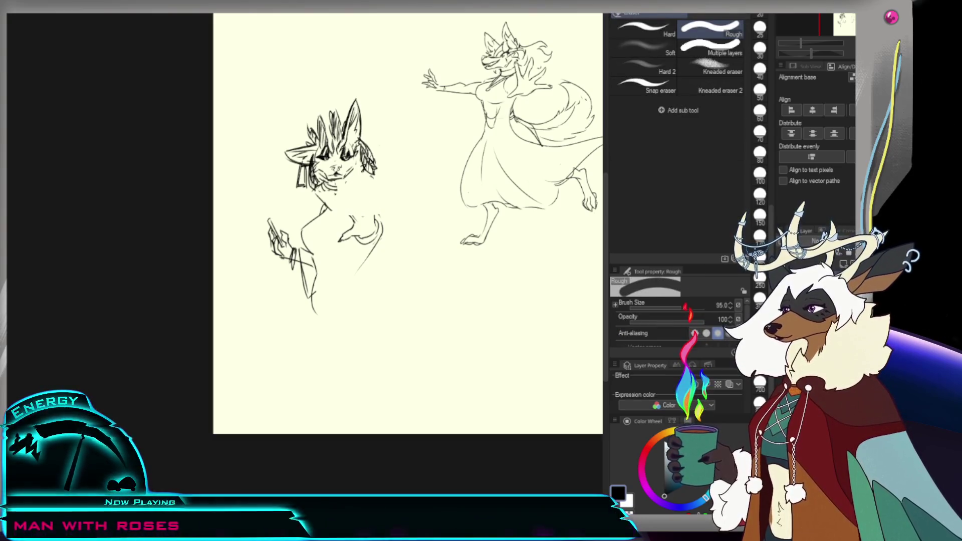
# Step: Redraw the open hand with finger lines beside the chin, then erase most of it
pyautogui.press('p')
pyautogui.moveTo(347, 204); pyautogui.dragTo(362, 225)
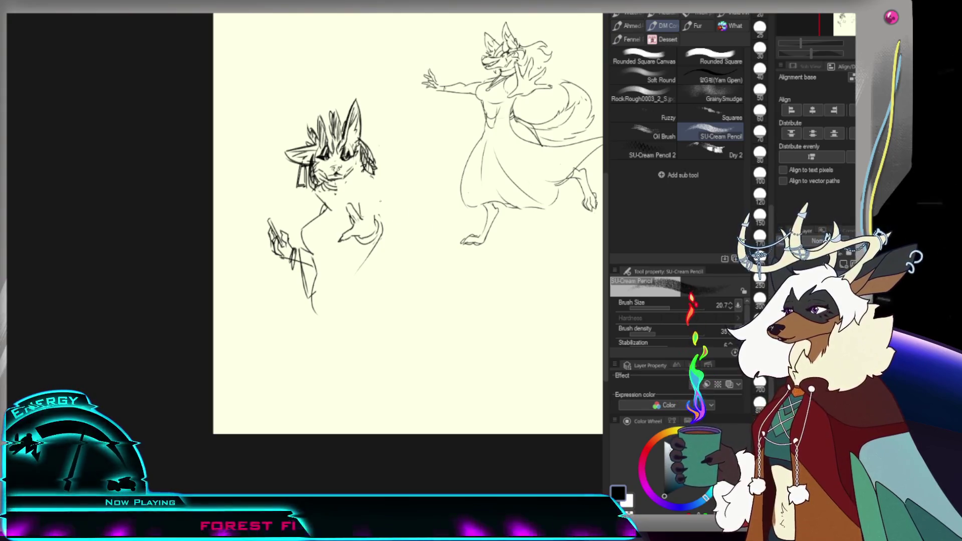
pyautogui.moveTo(352, 211); pyautogui.dragTo(356, 222)
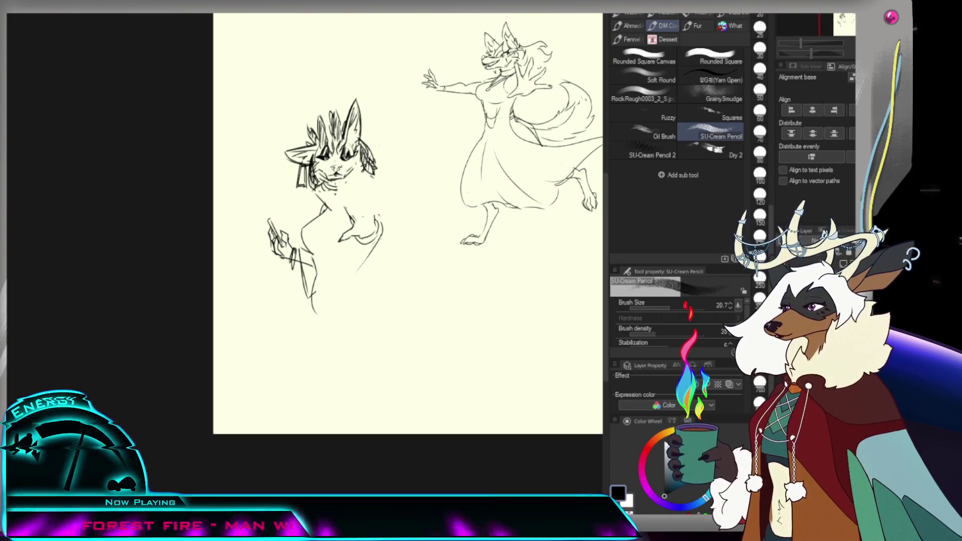
pyautogui.hotkey('ctrl', 'z')
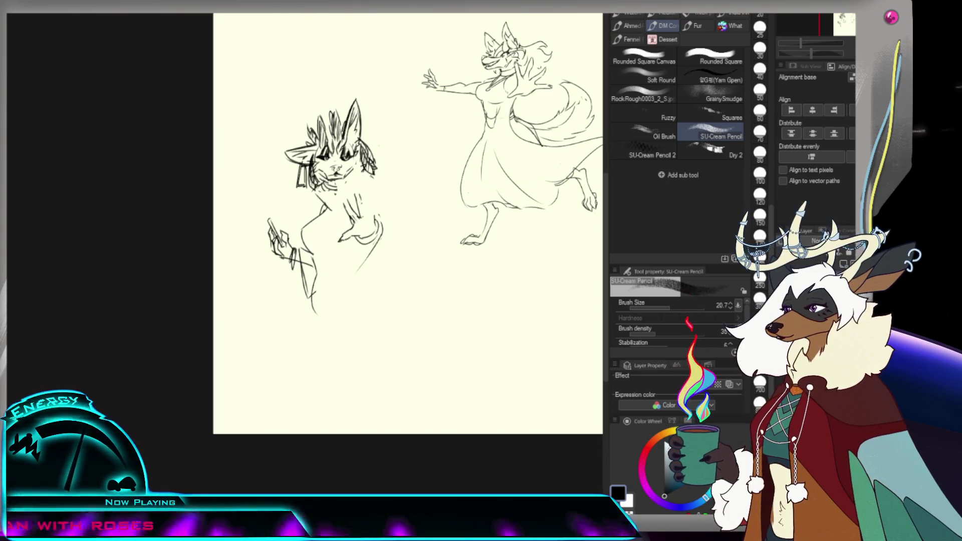
pyautogui.moveTo(357, 194); pyautogui.dragTo(359, 217)
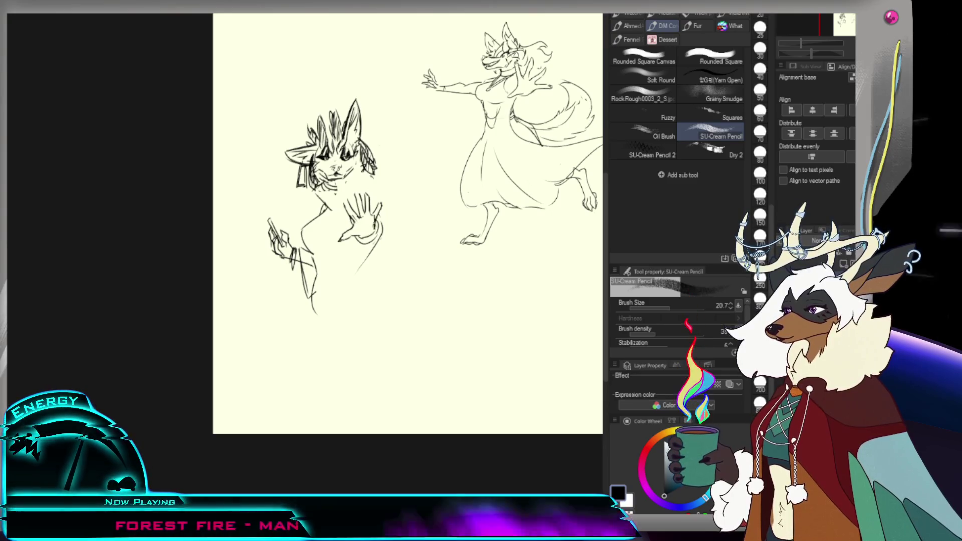
pyautogui.press('e')
pyautogui.press('p')
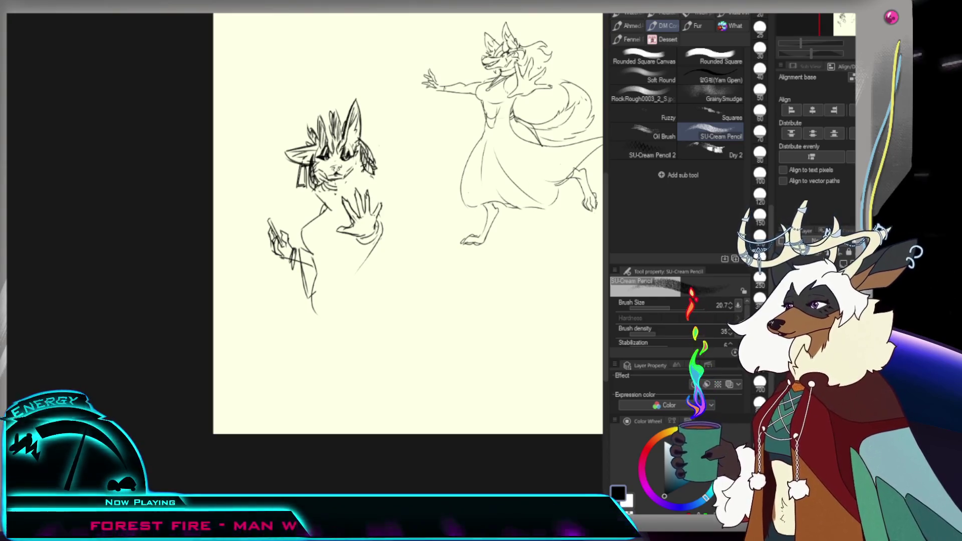
pyautogui.press('e')
pyautogui.moveTo(345, 200)
pyautogui.mouseDown()
pyautogui.moveTo(381, 212)
pyautogui.moveTo(332, 211)
pyautogui.mouseUp()
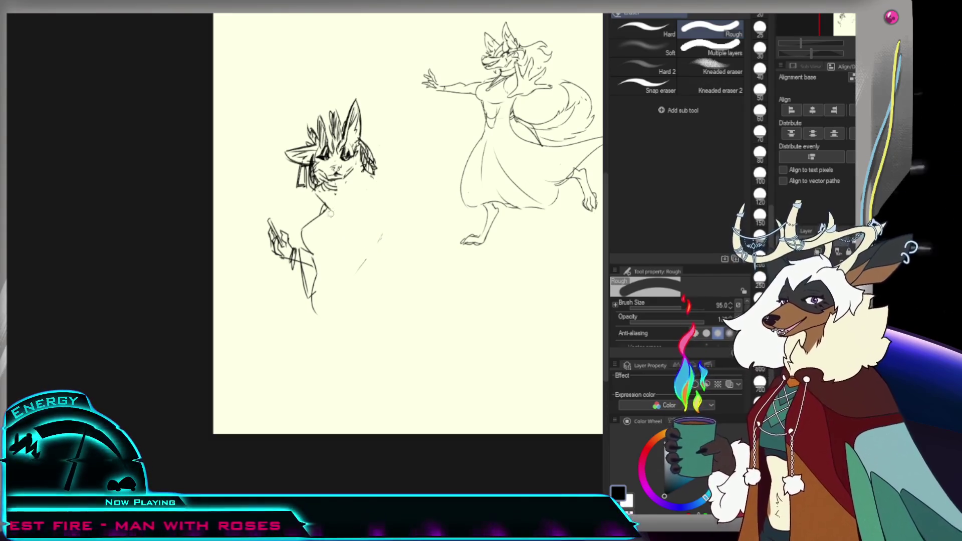
# Step: Lasso the left character's body strokes and nudge them slightly lower with a transform
pyautogui.press('m')
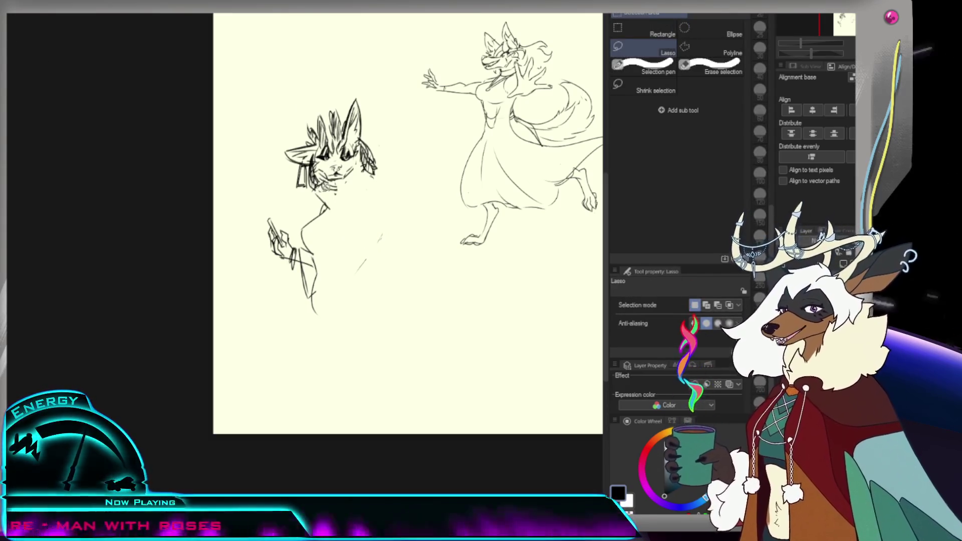
pyautogui.moveTo(320, 195); pyautogui.dragTo(351, 191)
pyautogui.hotkey('ctrl', 't')
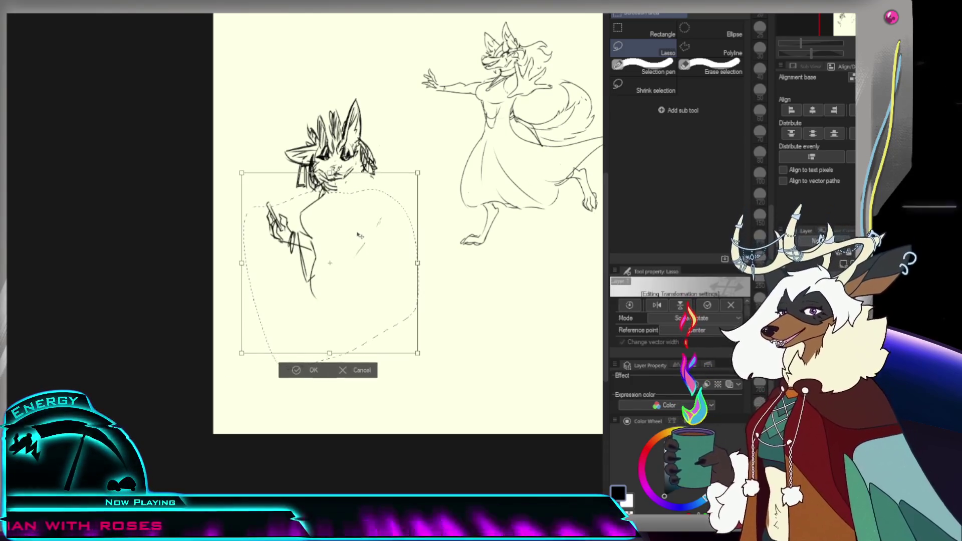
pyautogui.moveTo(359, 235); pyautogui.dragTo(363, 241)
pyautogui.press('Return')
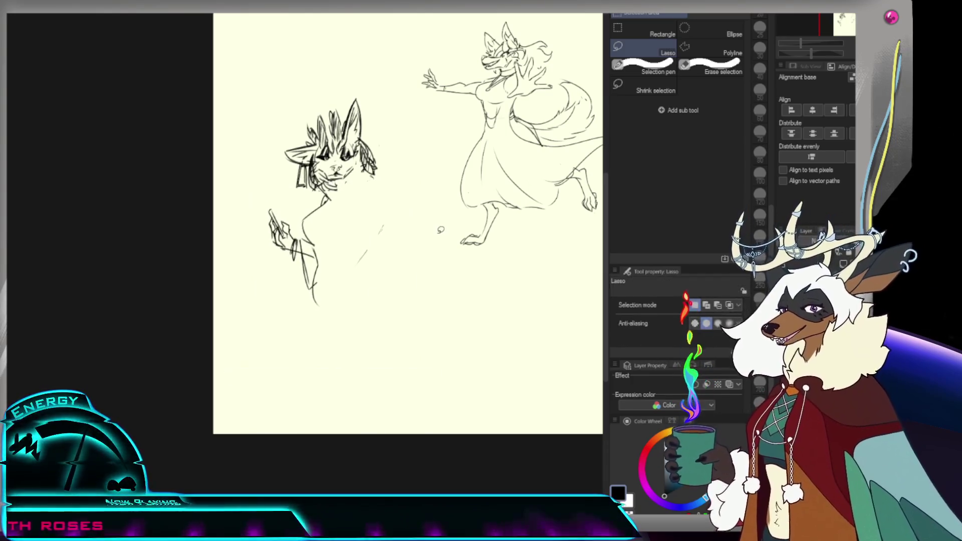
pyautogui.press('p')
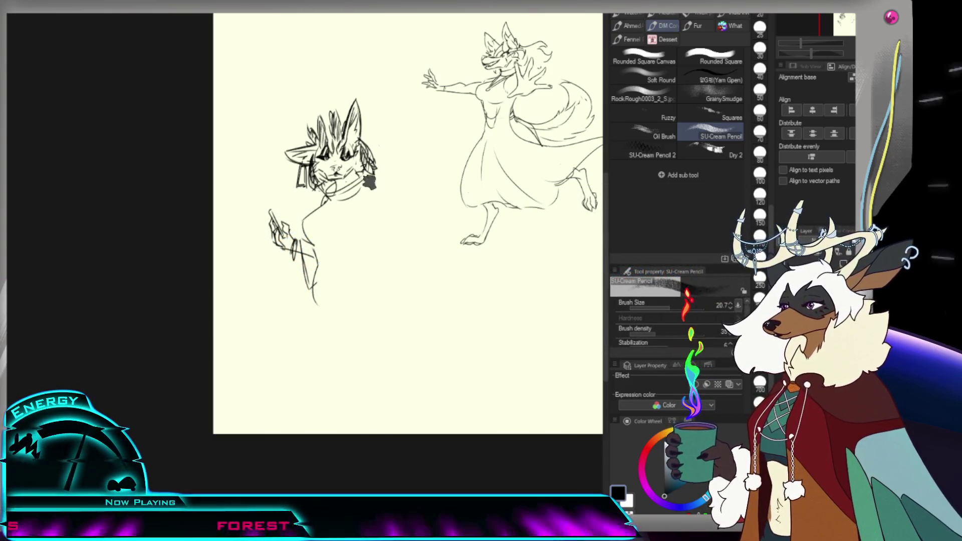
# Step: Draw a mark below the collar and the shoulder line, then lasso-move the pen hand left
pyautogui.moveTo(343, 207); pyautogui.dragTo(352, 215)
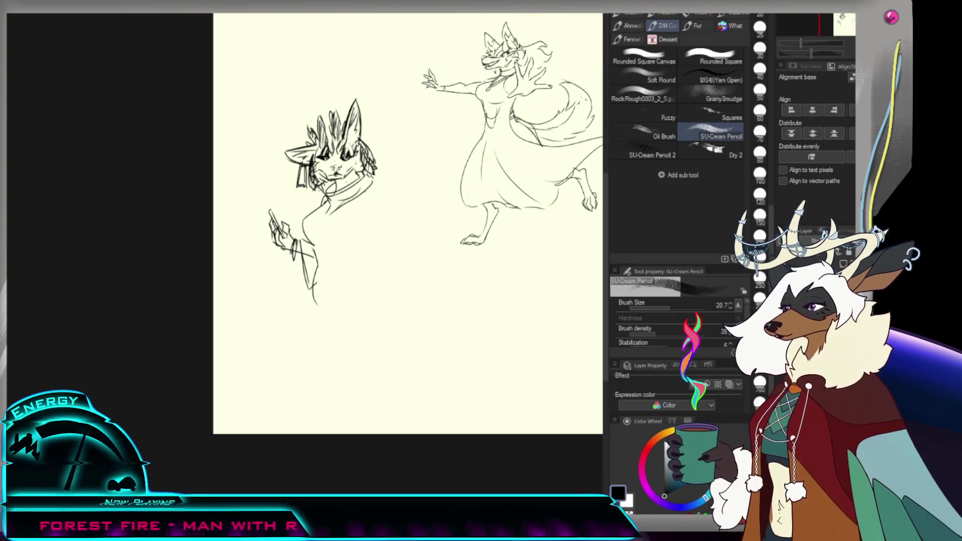
pyautogui.moveTo(374, 182); pyautogui.dragTo(388, 198)
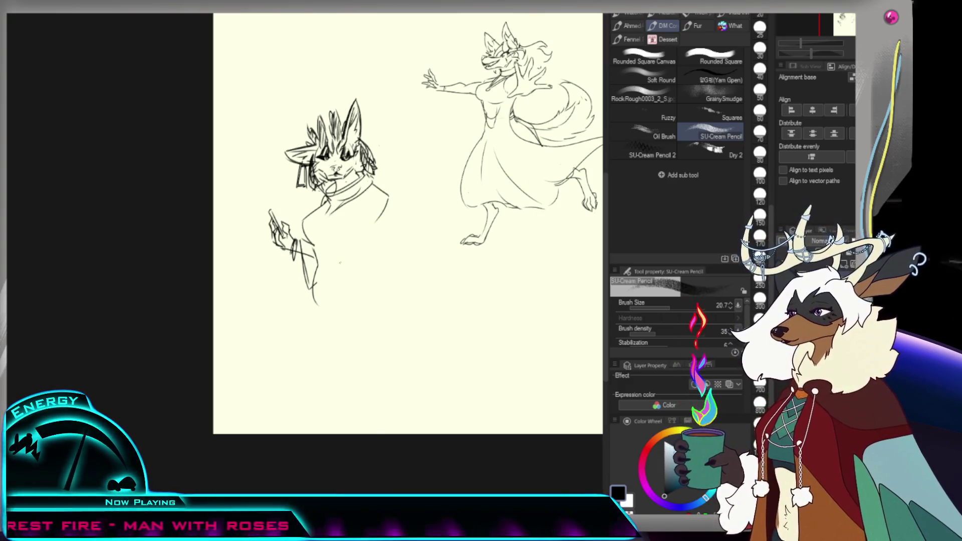
pyautogui.press('m')
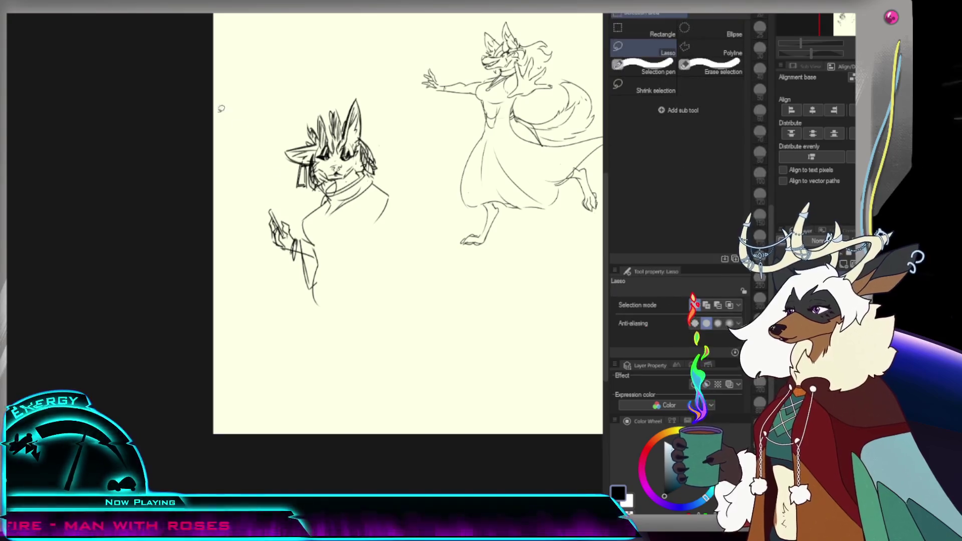
pyautogui.moveTo(285, 206); pyautogui.dragTo(310, 296)
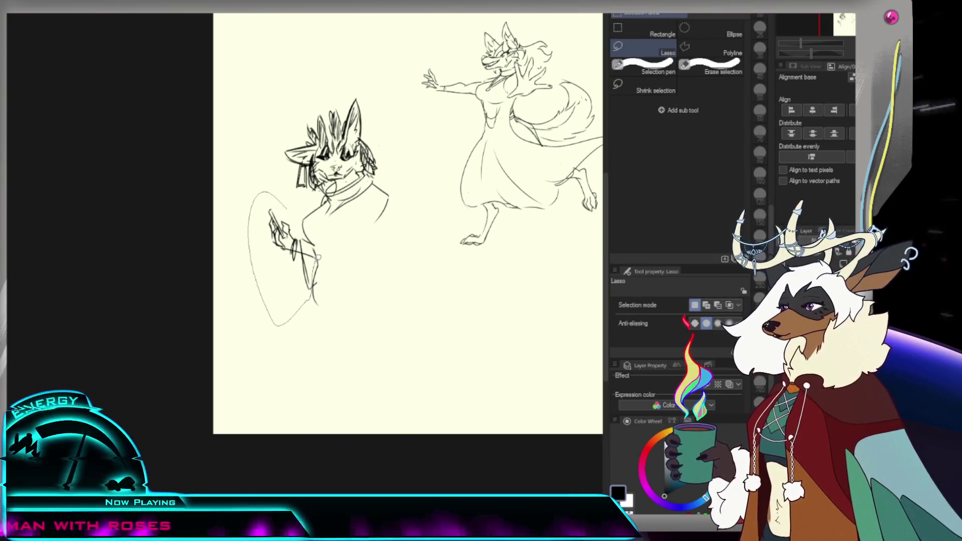
pyautogui.hotkey('ctrl', 't')
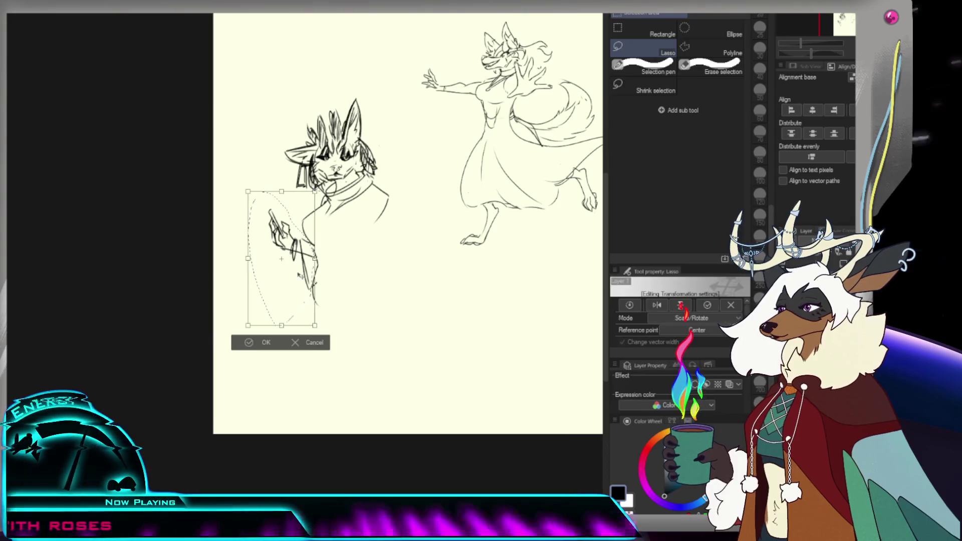
pyautogui.moveTo(287, 276); pyautogui.dragTo(286, 280)
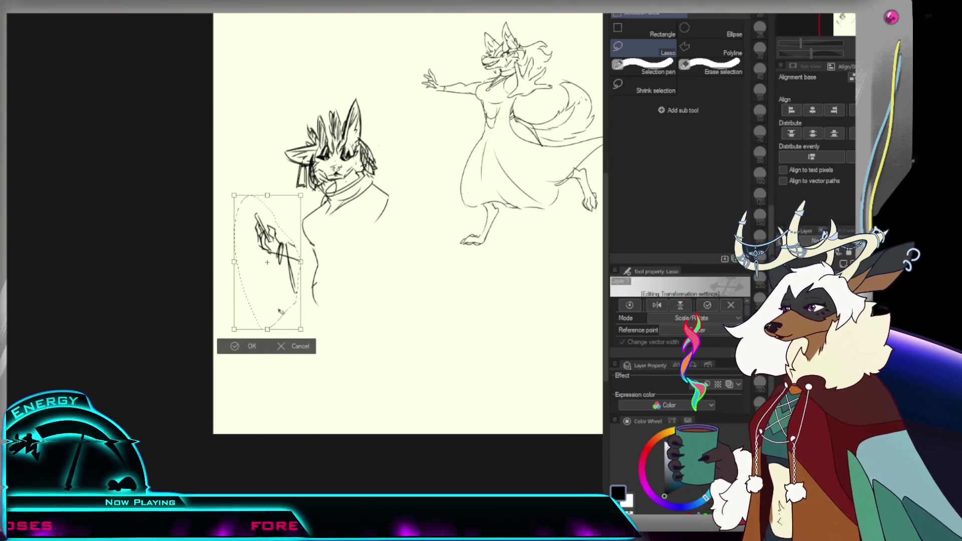
pyautogui.click(254, 349)
pyautogui.hotkey('ctrl', 'd')
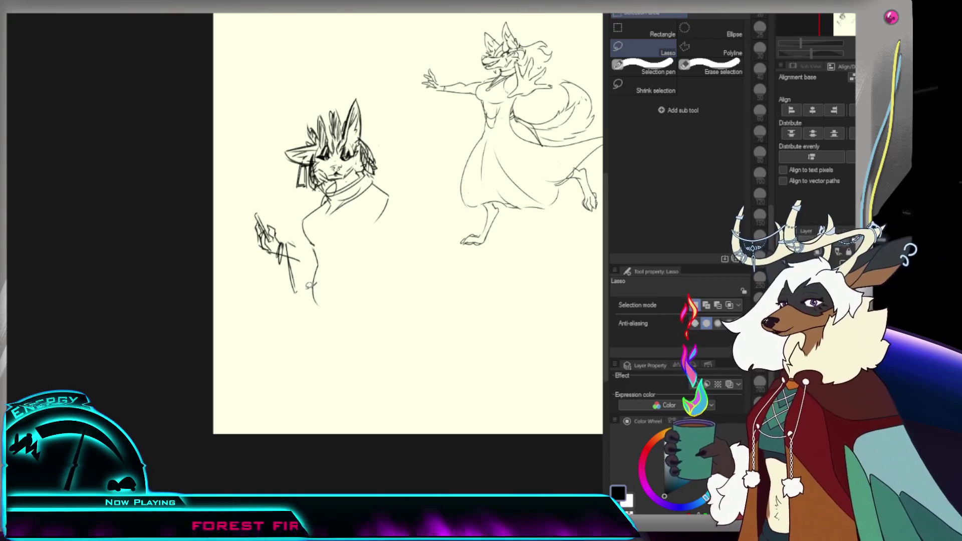
pyautogui.hotkey('ctrl', 'z')
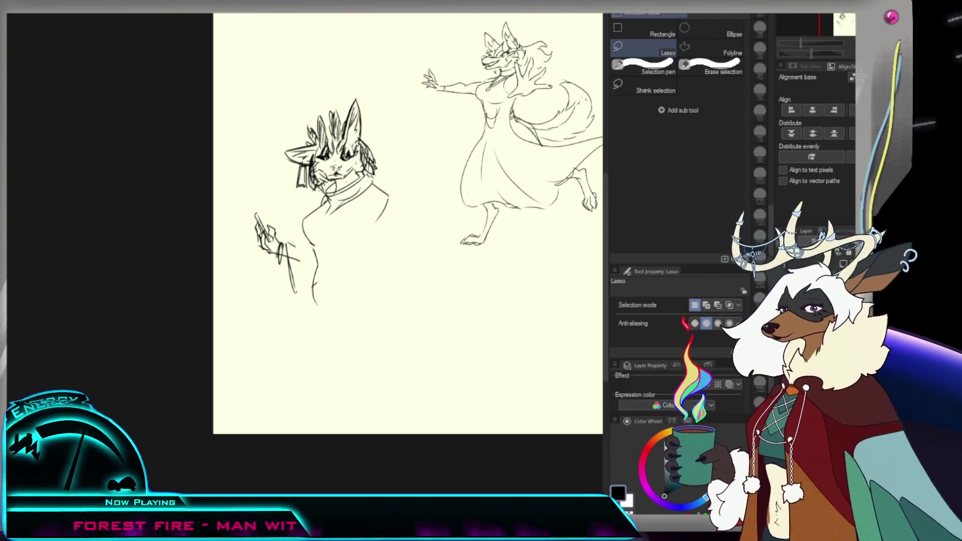
pyautogui.press('p')
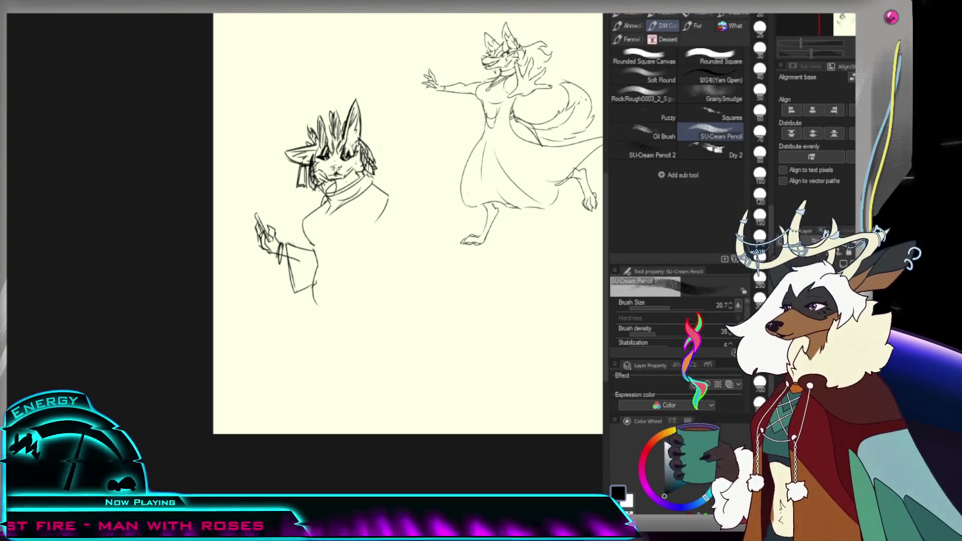
# Step: Sketch the sleeve at the pen hand and redraw the body's right-side stroke down to the hem
pyautogui.moveTo(293, 291); pyautogui.dragTo(314, 284)
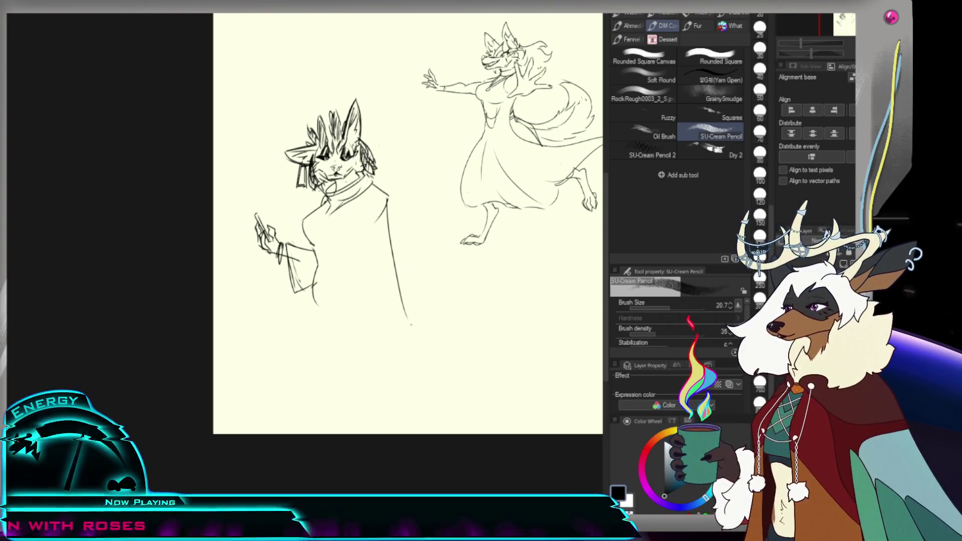
pyautogui.hotkey('ctrl', 'z')
pyautogui.moveTo(385, 200); pyautogui.dragTo(421, 293)
pyautogui.hotkey('ctrl', 'z')
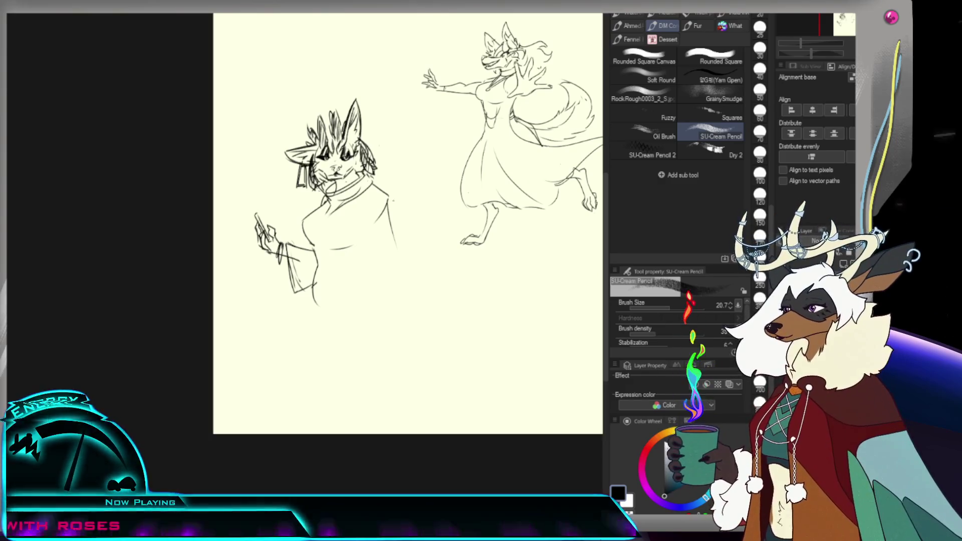
pyautogui.press('e')
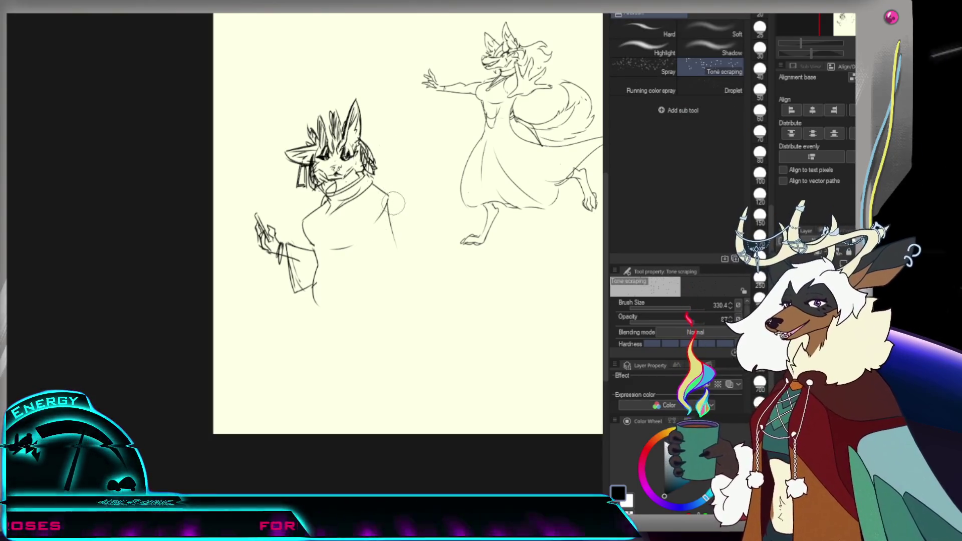
pyautogui.press('p')
pyautogui.moveTo(390, 197); pyautogui.dragTo(415, 274)
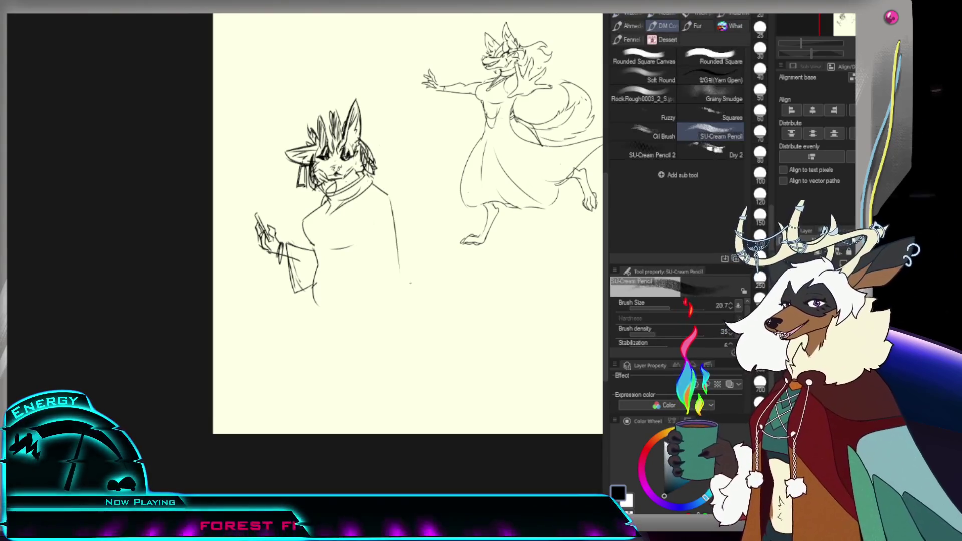
pyautogui.hotkey('ctrl', 'z')
pyautogui.moveTo(389, 199); pyautogui.dragTo(428, 270)
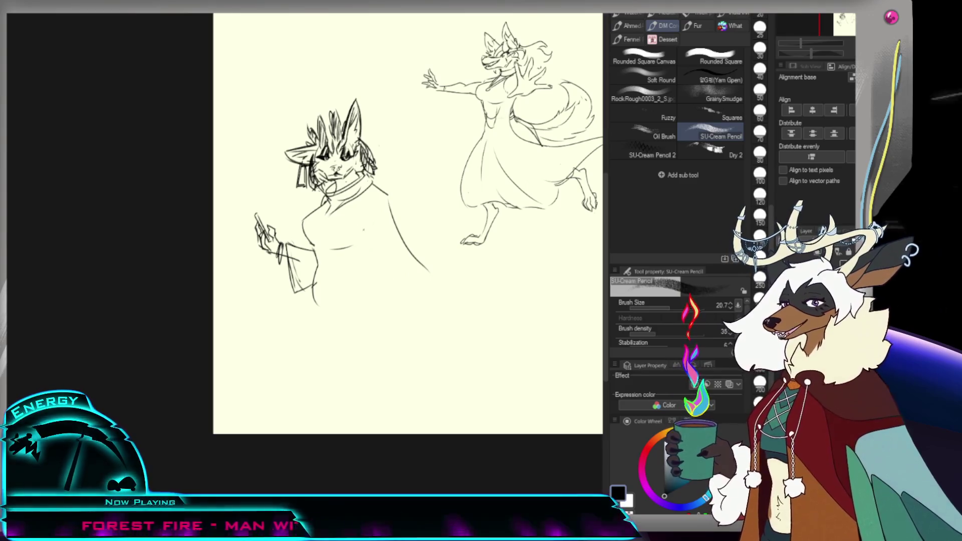
pyautogui.moveTo(429, 275); pyautogui.dragTo(407, 321)
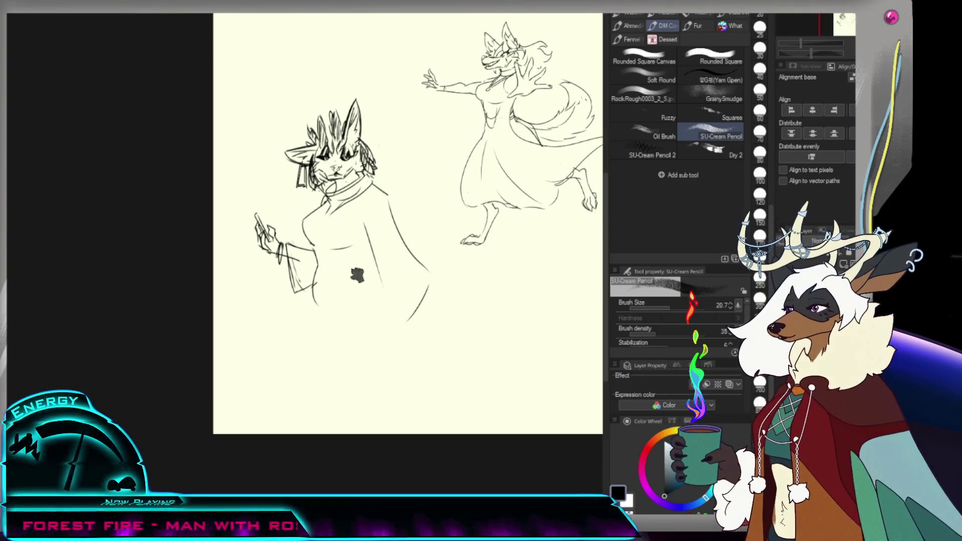
# Step: Redraw the coat's left edge curve, a line across the torso and a curve beneath the sleeve
pyautogui.hotkey('ctrl', 'z')
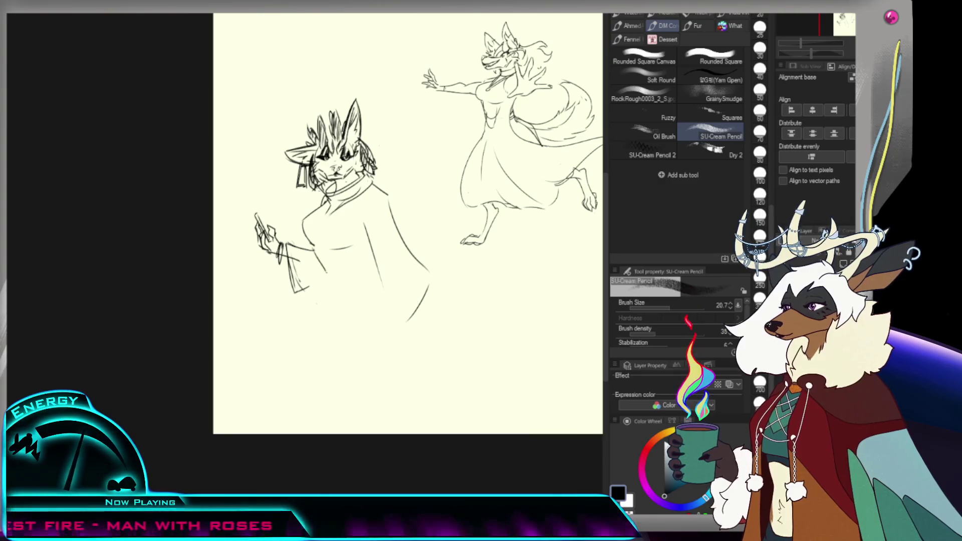
pyautogui.moveTo(326, 268); pyautogui.dragTo(306, 301)
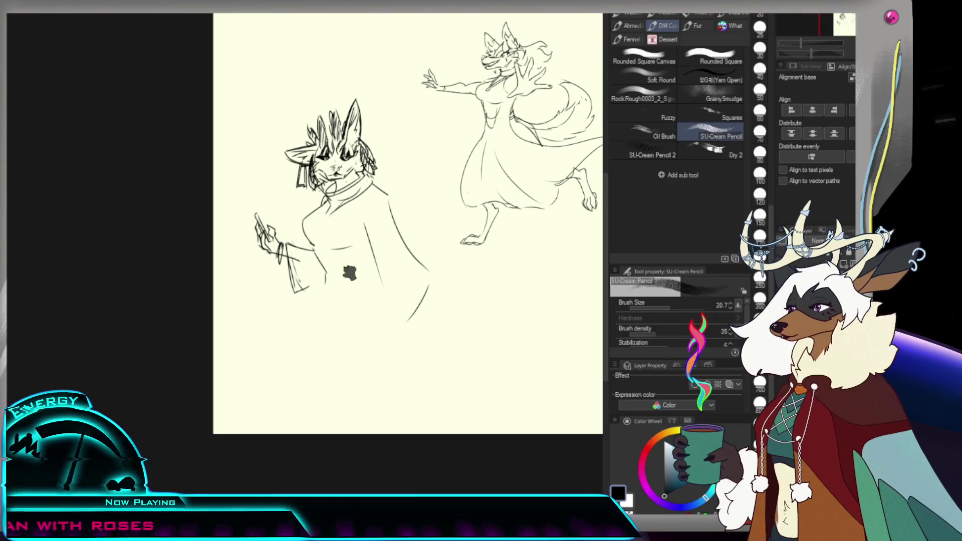
pyautogui.moveTo(326, 264); pyautogui.dragTo(356, 261)
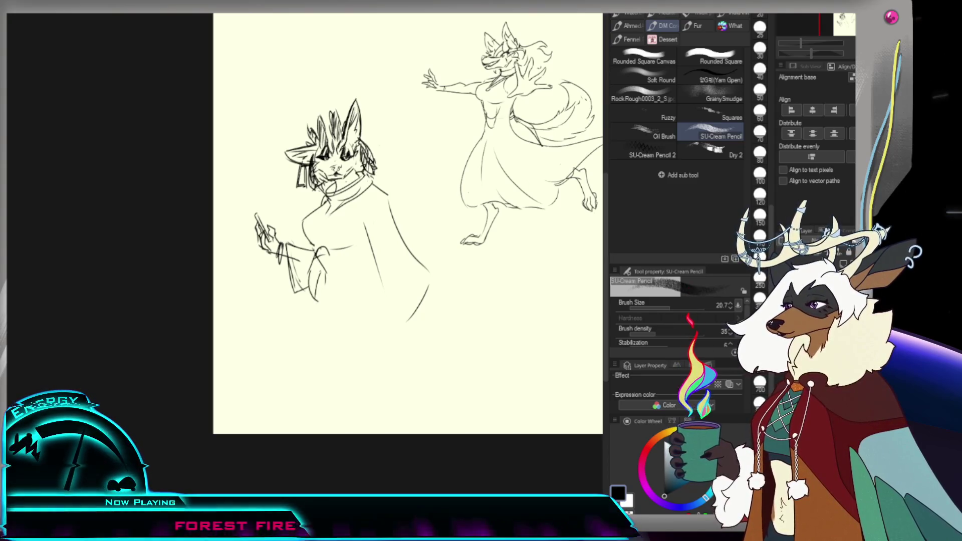
pyautogui.moveTo(323, 268); pyautogui.dragTo(344, 302)
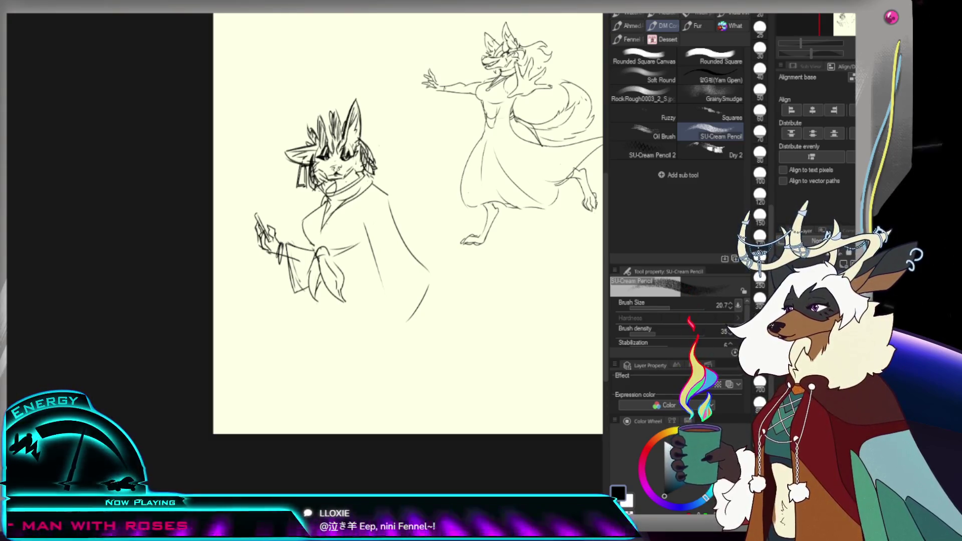
# Step: Sketch the neckerchief's two hanging ends, one with a hook
pyautogui.moveTo(428, 273); pyautogui.dragTo(389, 328)
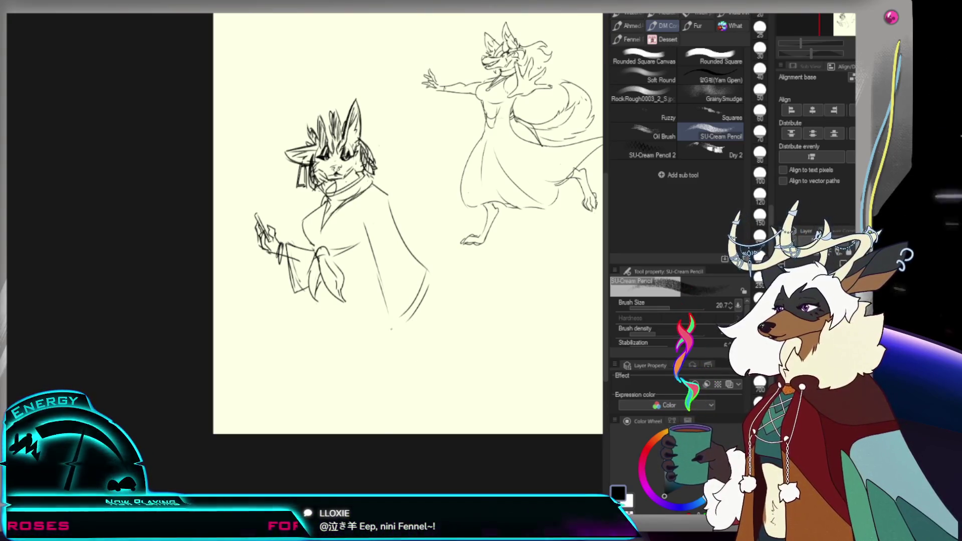
pyautogui.moveTo(382, 288); pyautogui.dragTo(402, 325)
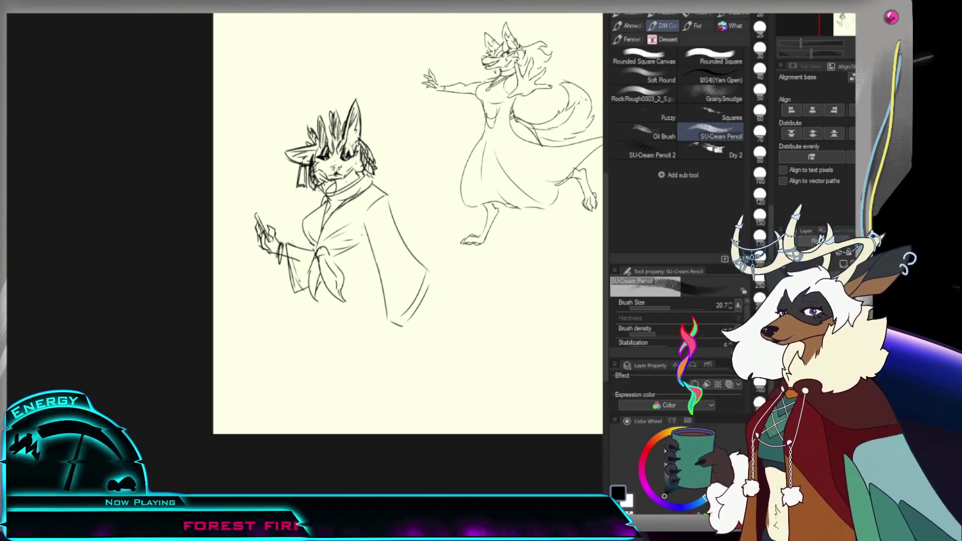
pyautogui.press('e')
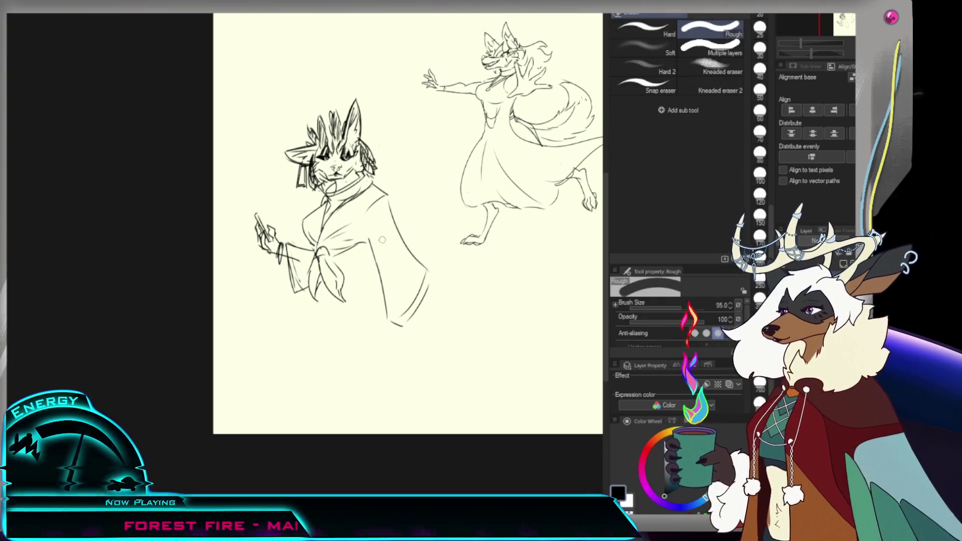
pyautogui.press('p')
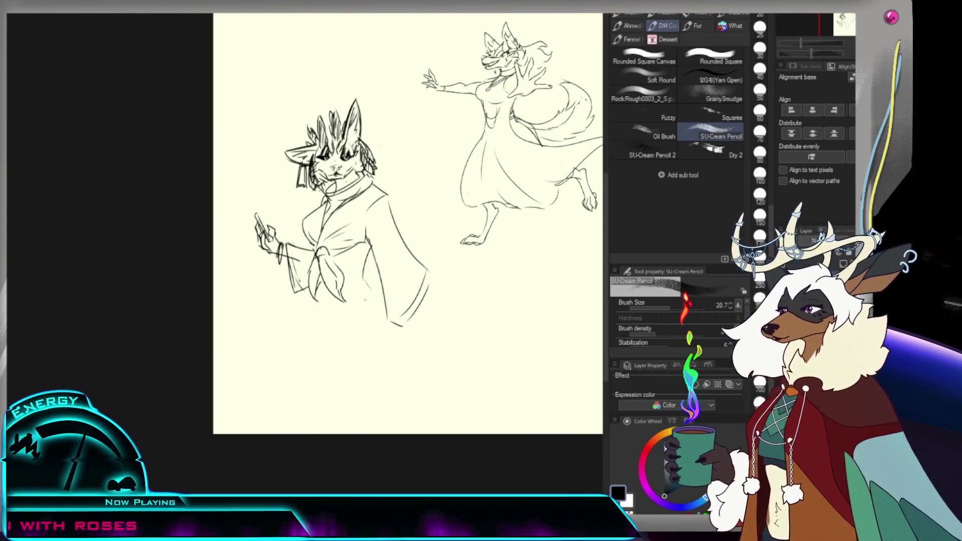
# Step: Add a curved line to the lower coat and erase the lower-right coat strokes
pyautogui.moveTo(321, 317); pyautogui.dragTo(370, 293)
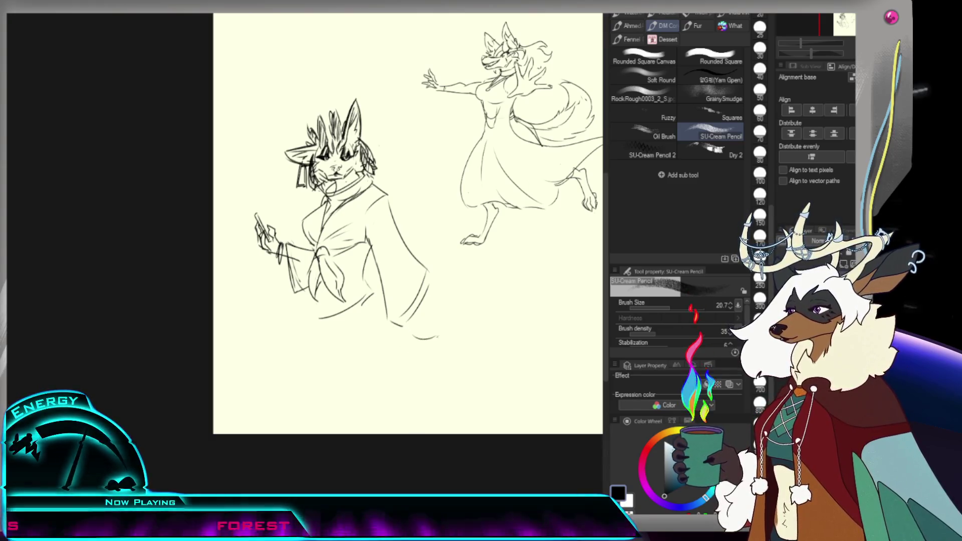
pyautogui.press('e')
pyautogui.moveTo(426, 268)
pyautogui.mouseDown()
pyautogui.moveTo(406, 335)
pyautogui.moveTo(377, 273)
pyautogui.moveTo(370, 328)
pyautogui.mouseUp()
# Step: Redraw the coat's right side with a long curve, erasing its upper part
pyautogui.press('p')
pyautogui.hotkey('ctrl', 'z')
pyautogui.hotkey('ctrl', 'z')
pyautogui.moveTo(367, 234); pyautogui.dragTo(385, 313)
pyautogui.moveTo(389, 206); pyautogui.dragTo(402, 325)
pyautogui.press('e')
pyautogui.moveTo(390, 203); pyautogui.dragTo(418, 261)
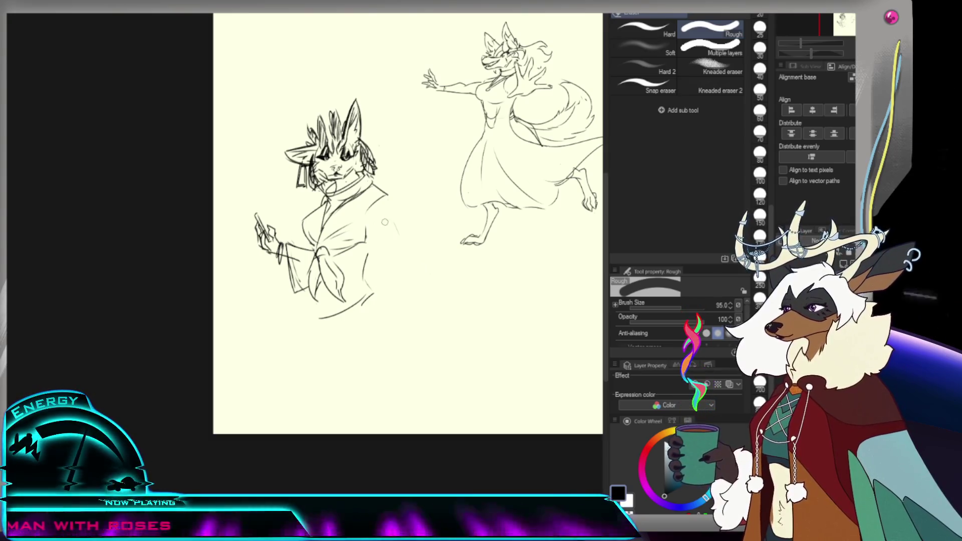
# Step: Try extending the right shoulder and sleeve line, then undo those strokes
pyautogui.press('p')
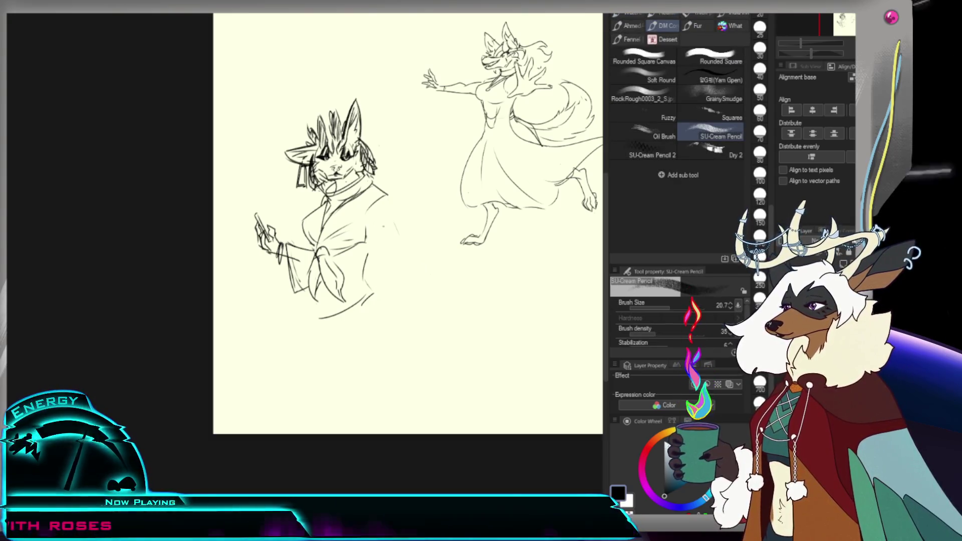
pyautogui.moveTo(400, 218); pyautogui.dragTo(409, 254)
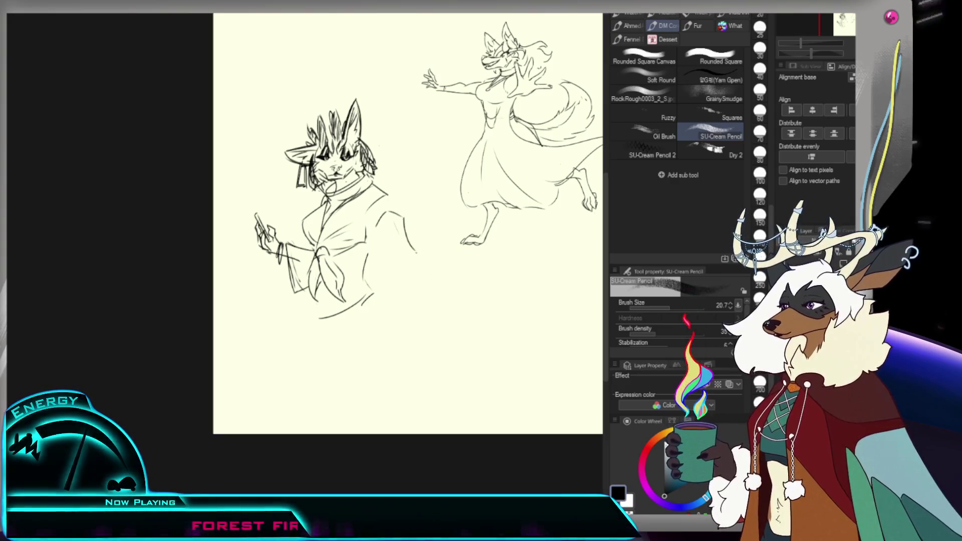
pyautogui.moveTo(400, 216); pyautogui.dragTo(409, 222)
pyautogui.hotkey('ctrl', 'z')
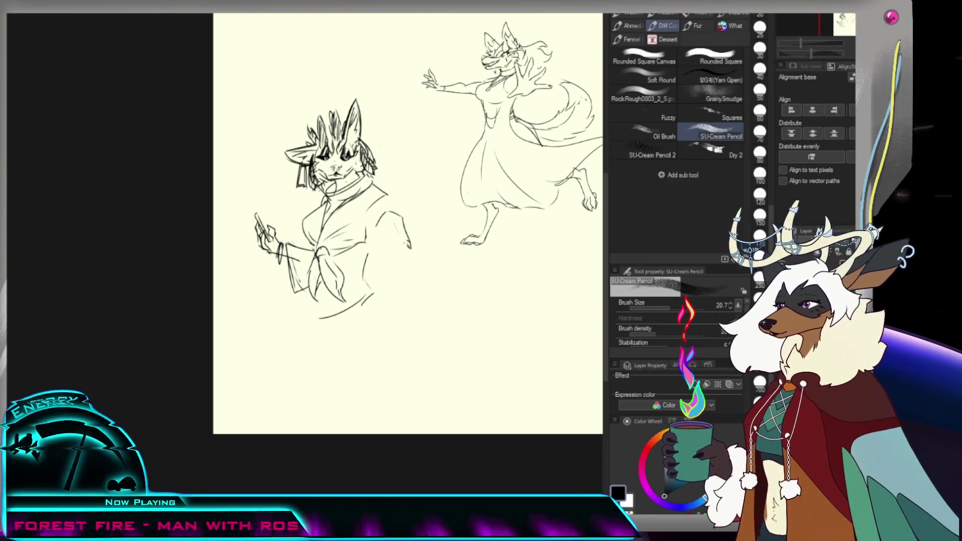
pyautogui.hotkey('ctrl', 'z')
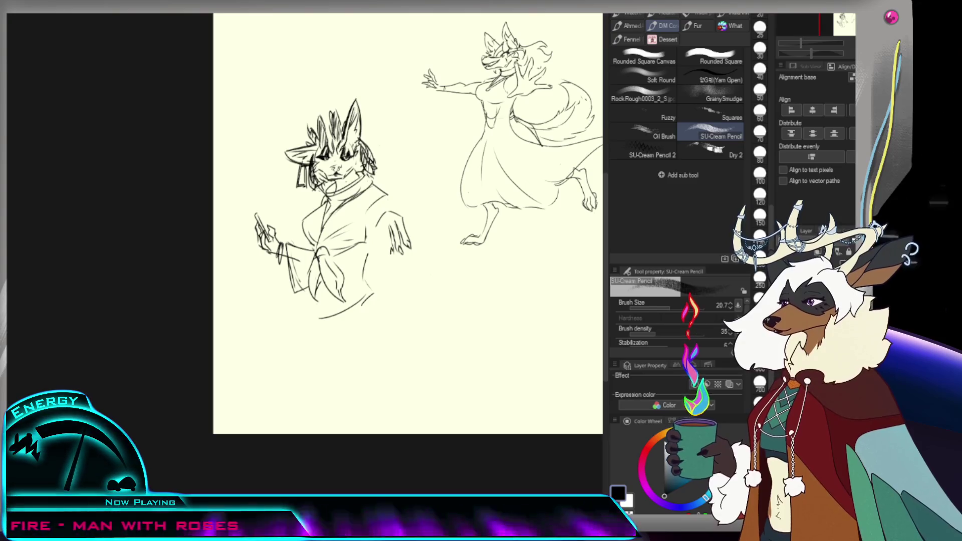
# Step: Sketch a rough open hand with finger marks beyond the sleeve, then erase most of it
pyautogui.moveTo(410, 270); pyautogui.dragTo(417, 276)
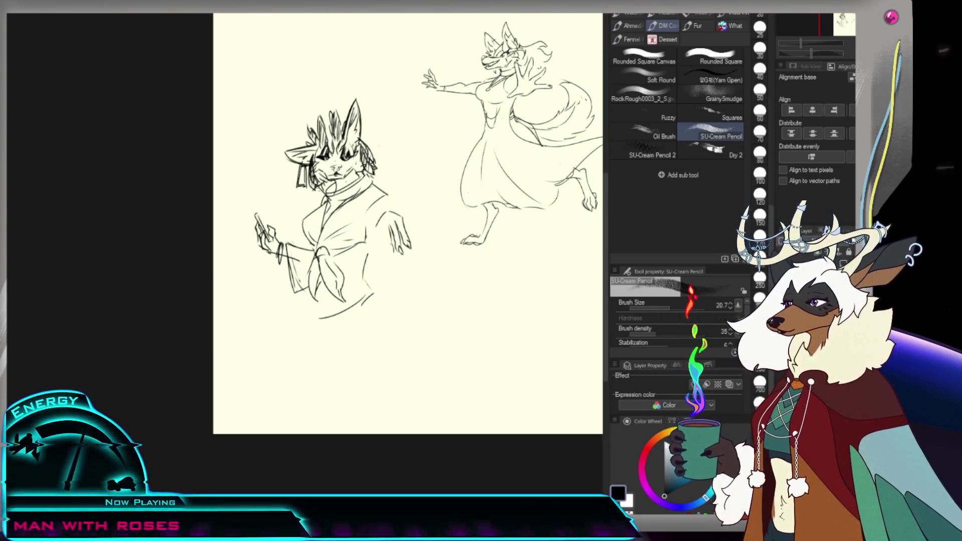
pyautogui.moveTo(392, 243); pyautogui.dragTo(398, 252)
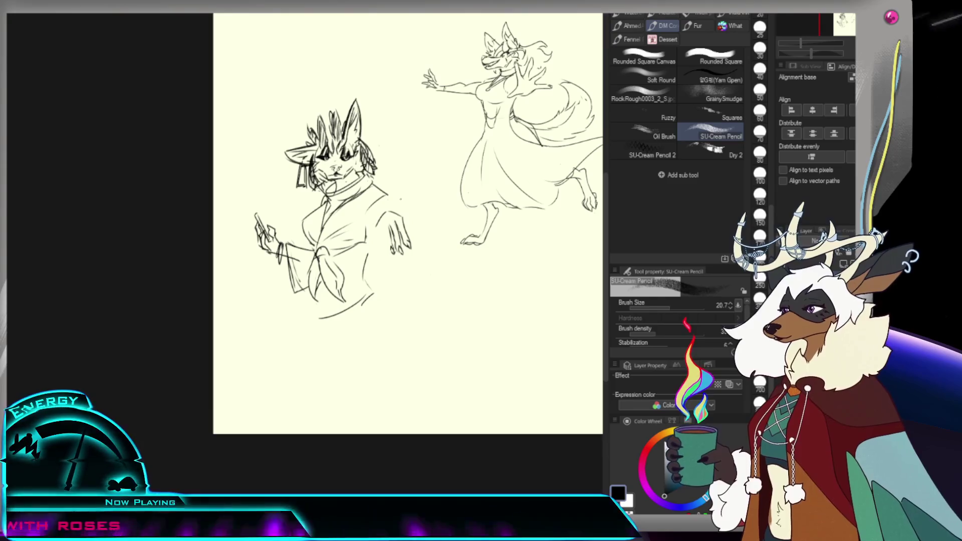
pyautogui.press('e')
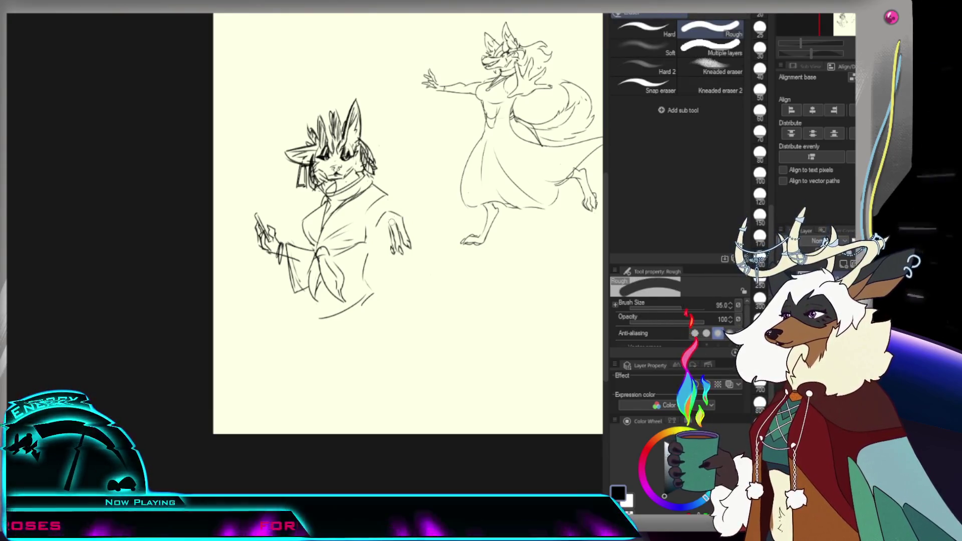
pyautogui.press('p')
pyautogui.moveTo(392, 207); pyautogui.dragTo(404, 226)
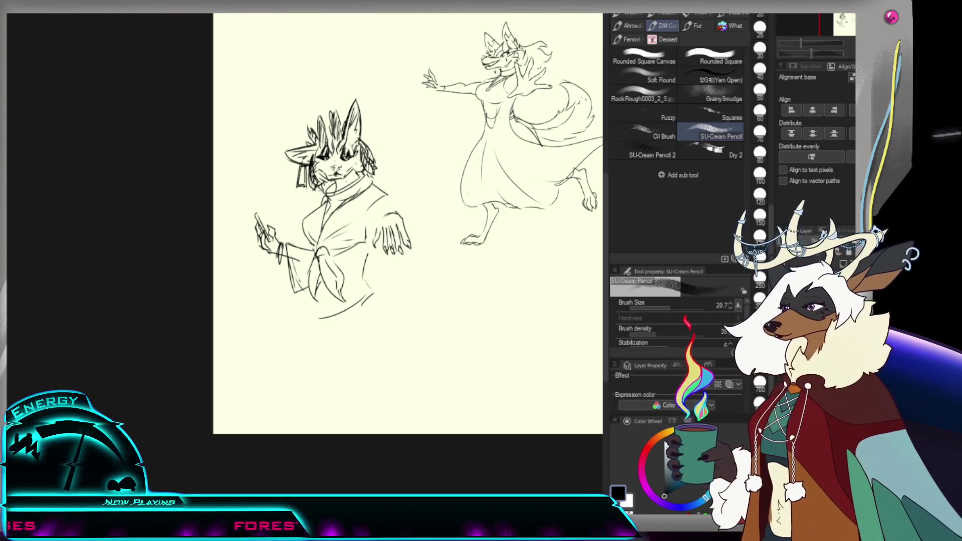
pyautogui.press('e')
pyautogui.moveTo(408, 235); pyautogui.dragTo(386, 256)
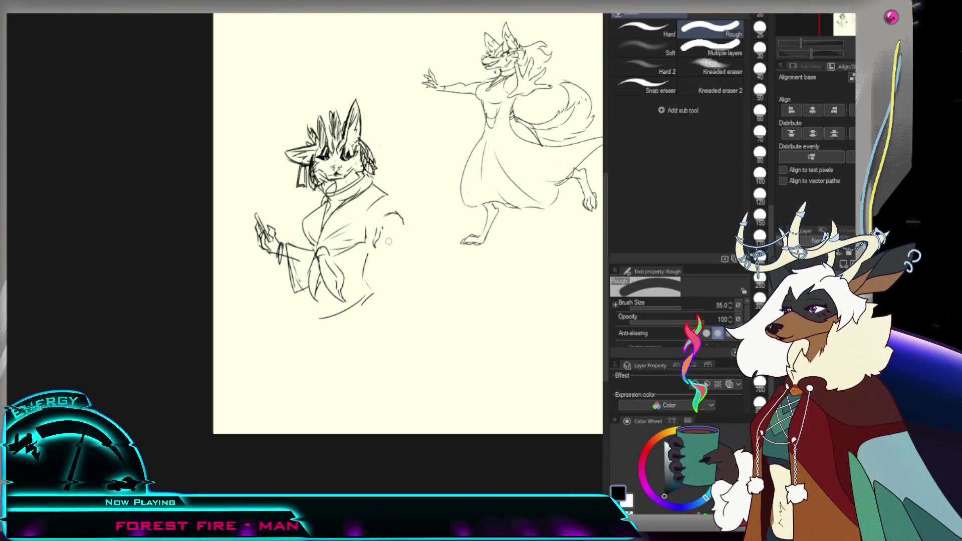
pyautogui.scroll(5, 386, 236)
# Step: Draw the arm's outer line, underside curve, sleeve fold and cuff lines
pyautogui.press('p')
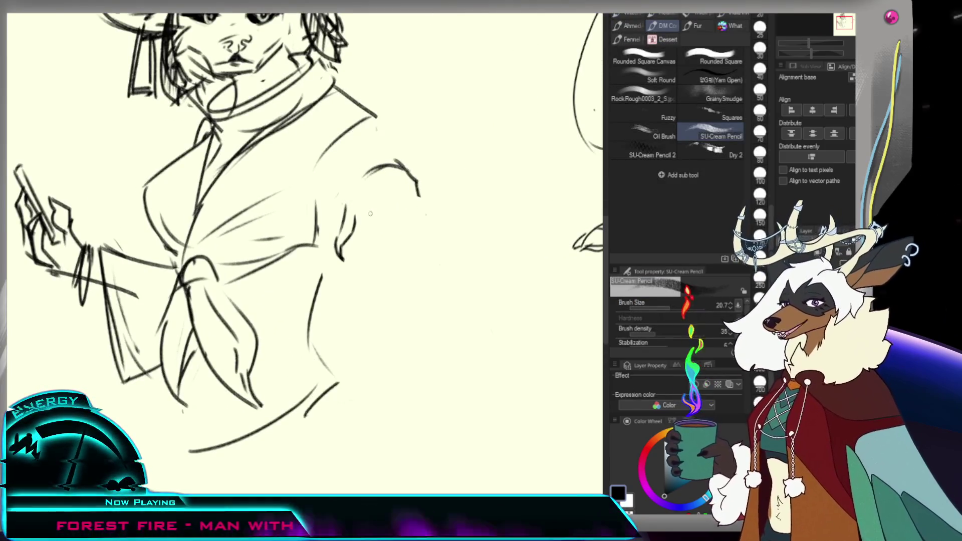
pyautogui.moveTo(364, 203); pyautogui.dragTo(372, 251)
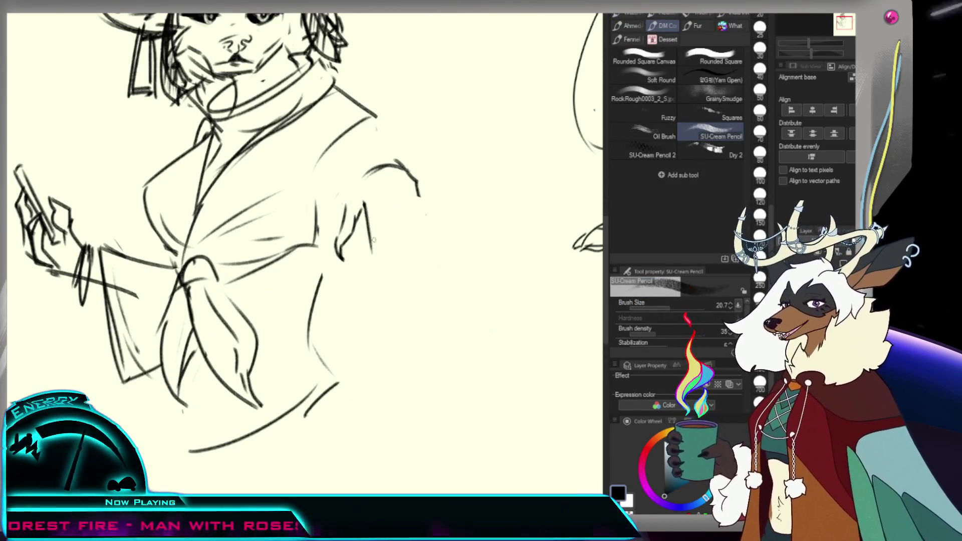
pyautogui.hotkey('ctrl', 'z')
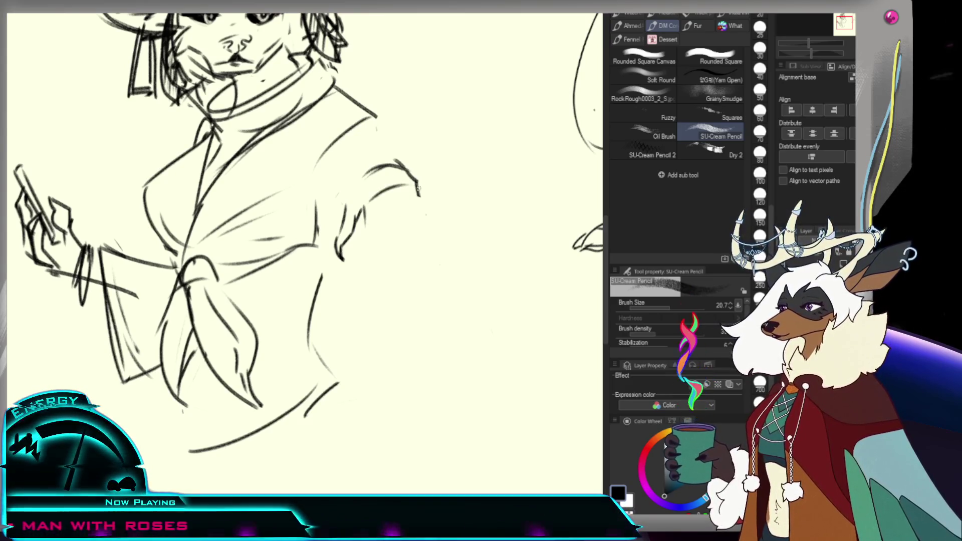
pyautogui.moveTo(417, 185); pyautogui.dragTo(427, 220)
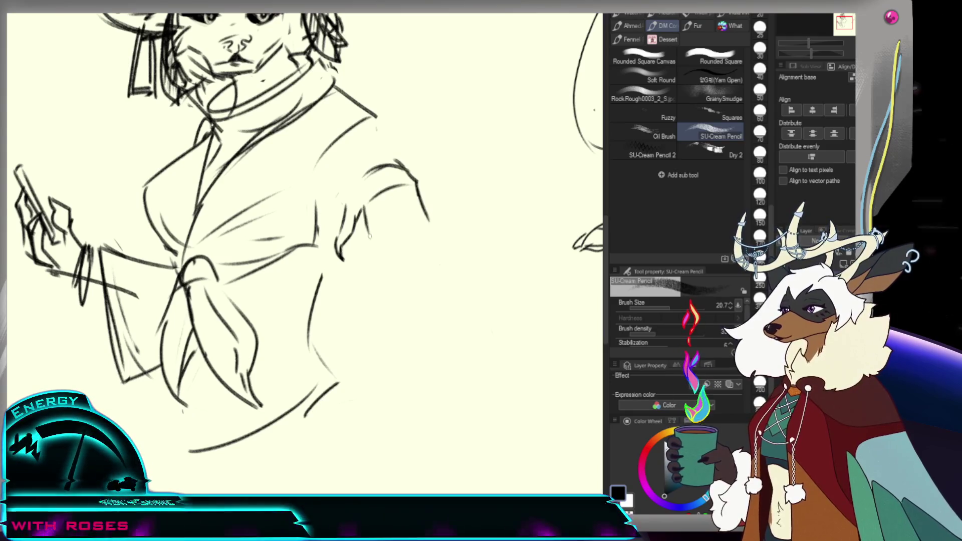
pyautogui.moveTo(367, 234); pyautogui.dragTo(425, 219)
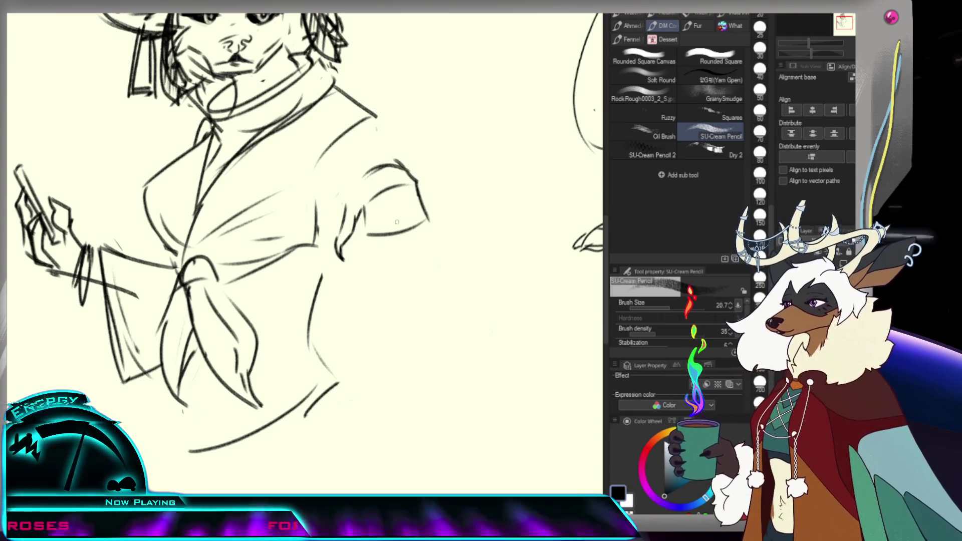
pyautogui.moveTo(385, 202); pyautogui.dragTo(393, 234)
pyautogui.moveTo(407, 198); pyautogui.dragTo(415, 227)
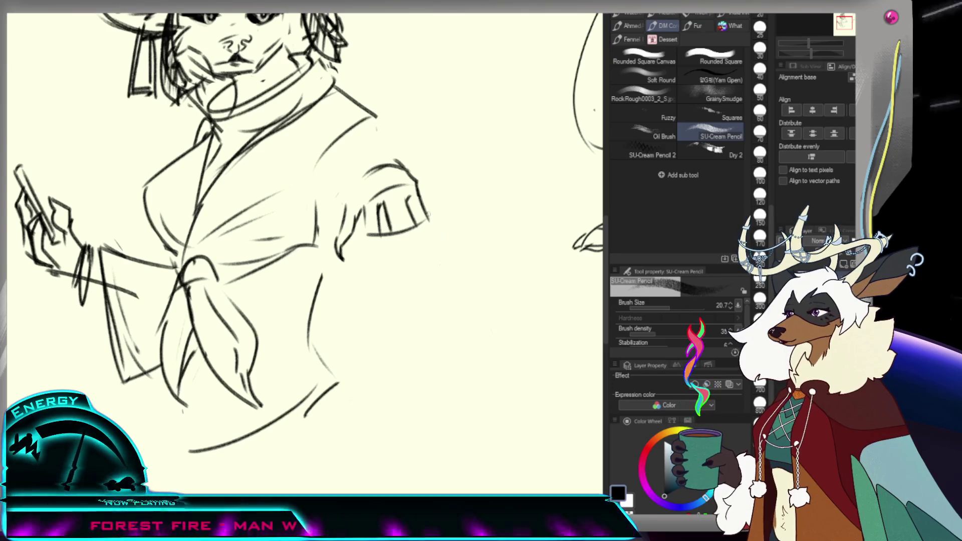
pyautogui.moveTo(427, 219); pyautogui.dragTo(445, 251)
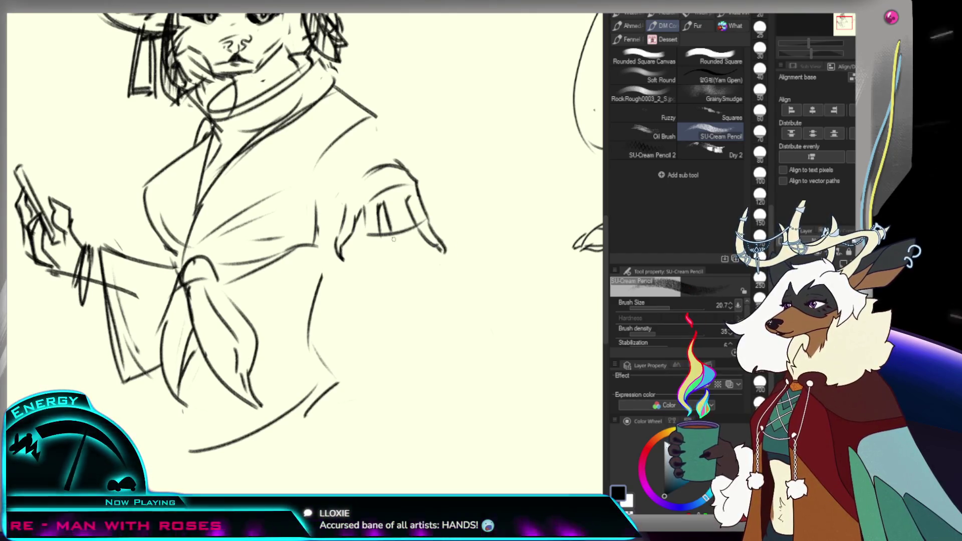
pyautogui.moveTo(389, 226); pyautogui.dragTo(395, 254)
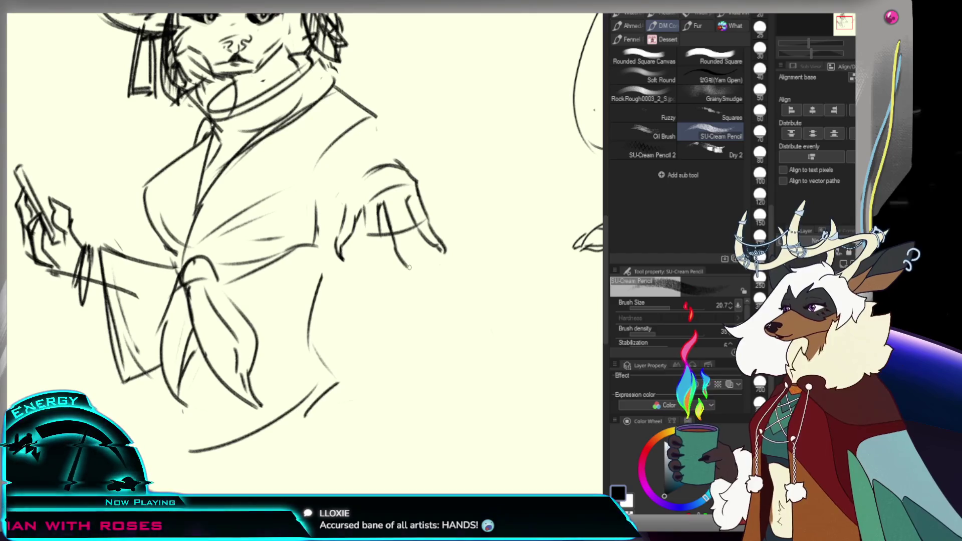
# Step: Sketch the splayed fingers of the open hand, then zoom out and back in to check
pyautogui.moveTo(417, 230); pyautogui.dragTo(425, 258)
pyautogui.moveTo(407, 197); pyautogui.dragTo(425, 257)
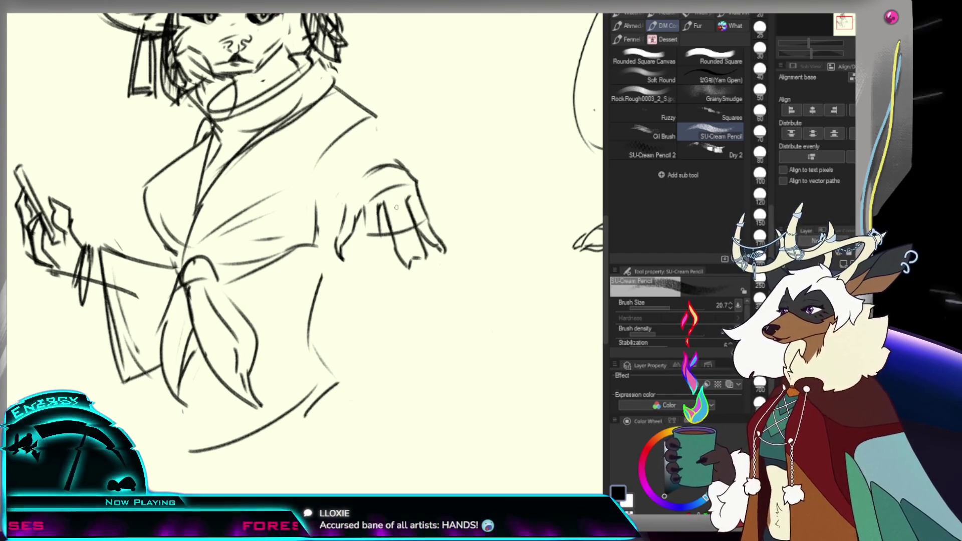
pyautogui.moveTo(397, 205)
pyautogui.mouseDown()
pyautogui.moveTo(424, 264)
pyautogui.moveTo(410, 270)
pyautogui.mouseUp()
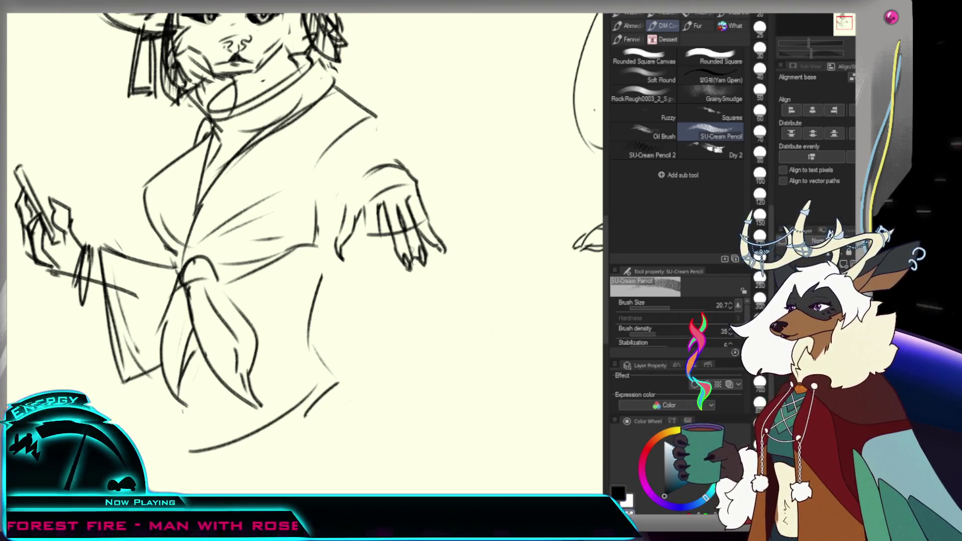
pyautogui.hotkey('ctrl', 'space')
pyautogui.moveTo(413, 268); pyautogui.dragTo(396, 283)
pyautogui.click(396, 284)
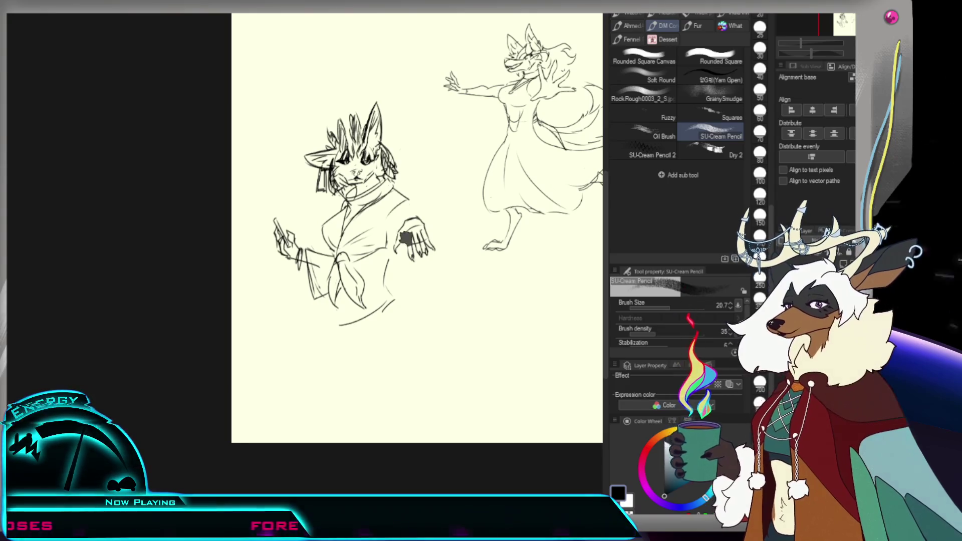
# Step: Add a curved line and a short stroke below the open hand, then check the hand zoomed in
pyautogui.moveTo(425, 250); pyautogui.dragTo(416, 283)
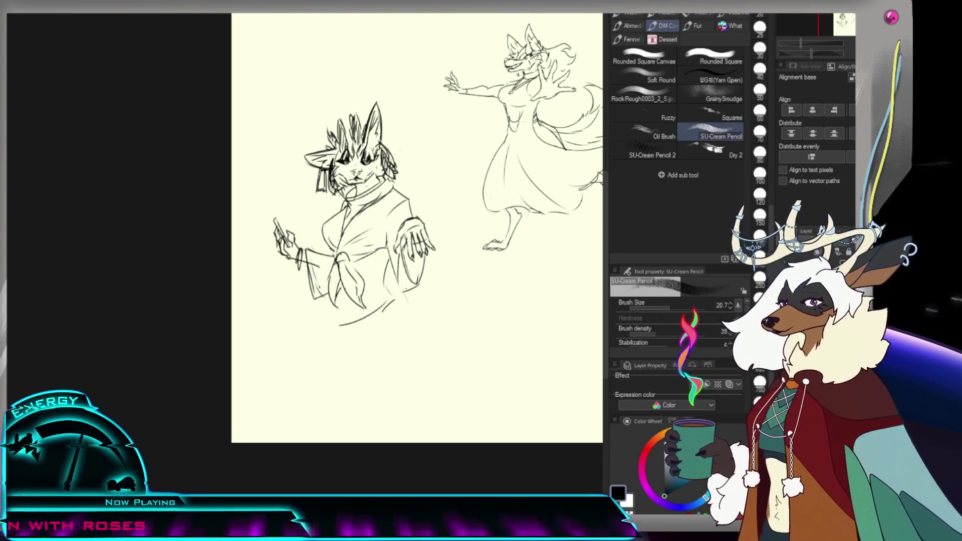
pyautogui.moveTo(418, 275); pyautogui.dragTo(407, 293)
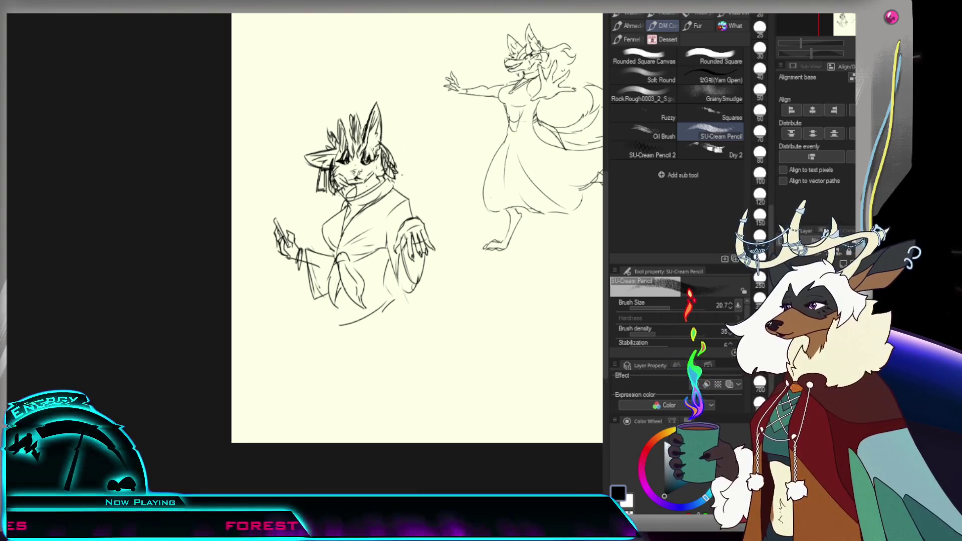
pyautogui.scroll(2, 391, 243)
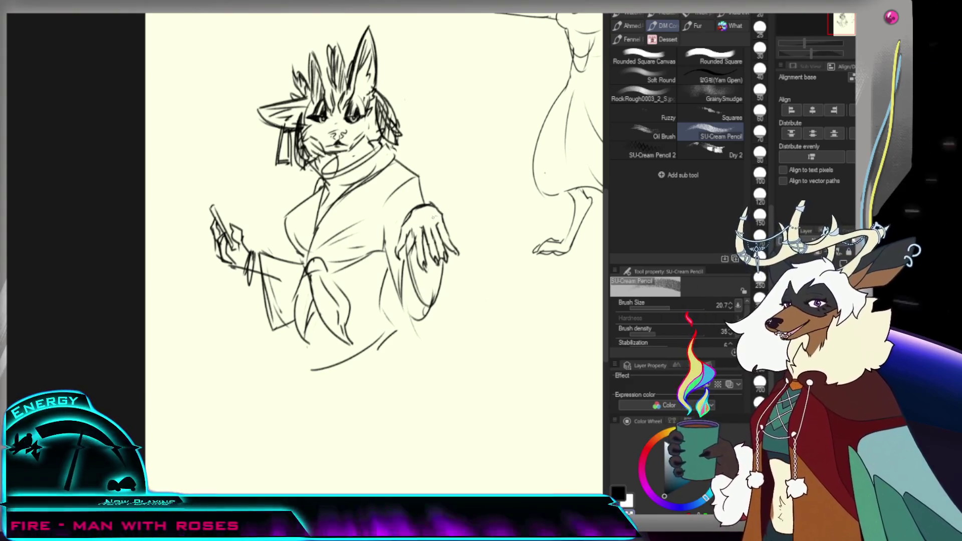
pyautogui.press('b')
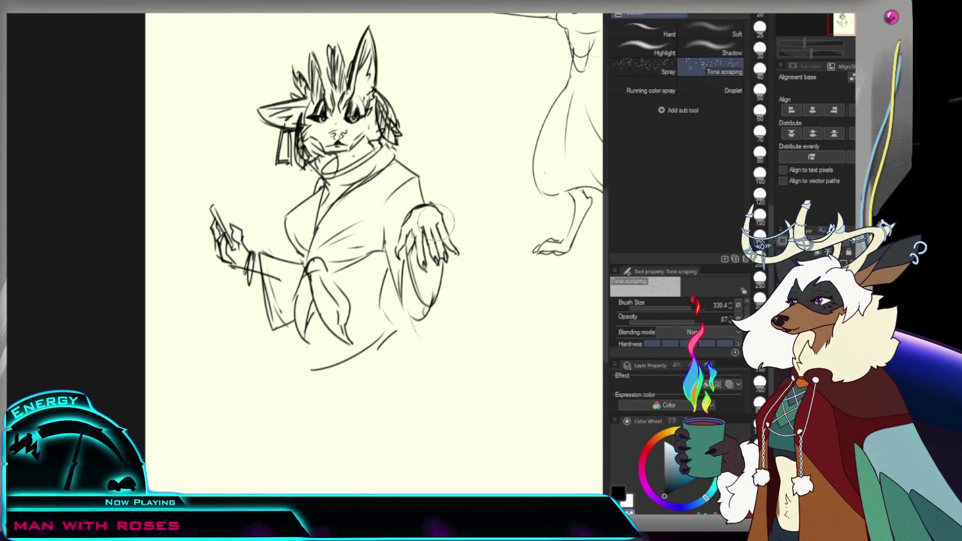
pyautogui.press('p')
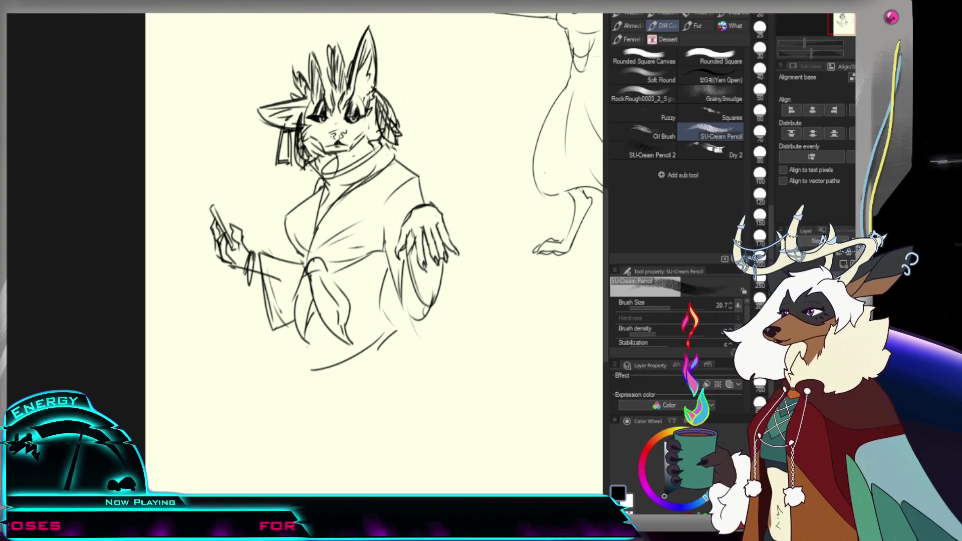
pyautogui.hotkey('ctrl', '0')
pyautogui.scroll(3, 425, 246)
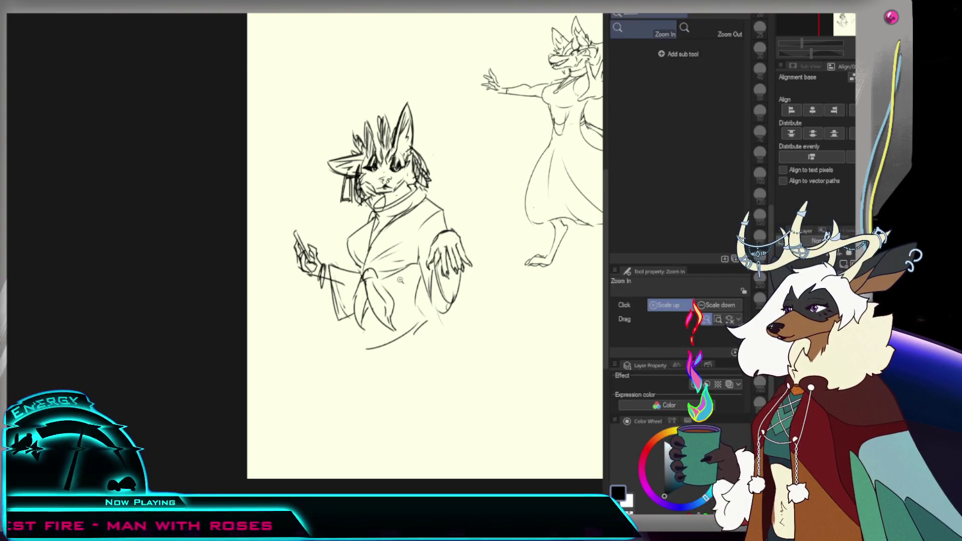
pyautogui.click(445, 240)
pyautogui.click(446, 240)
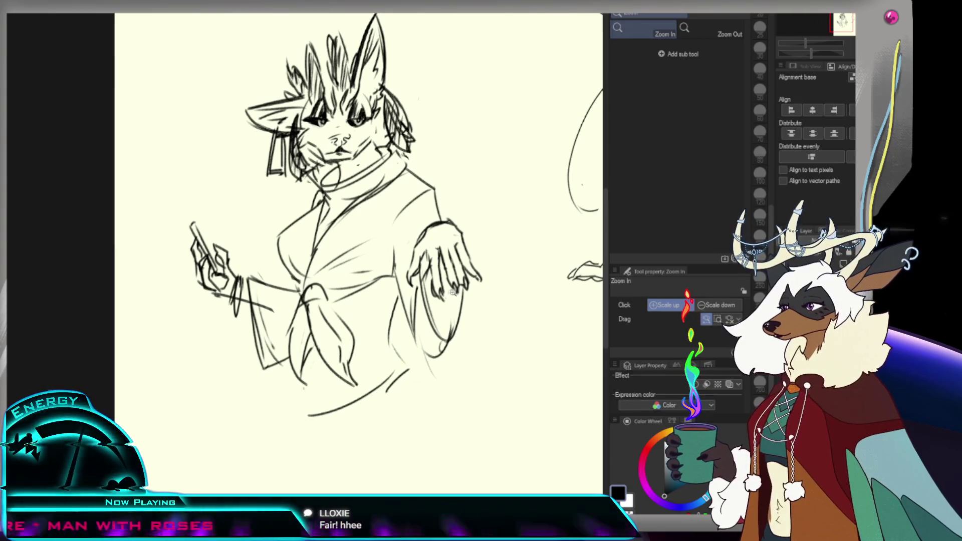
pyautogui.keyDown('alt'); pyautogui.click(453, 290); pyautogui.keyUp('alt')
# Step: Rough in the coat's lower left side, lower right curve and a stroke along the hem
pyautogui.press('p')
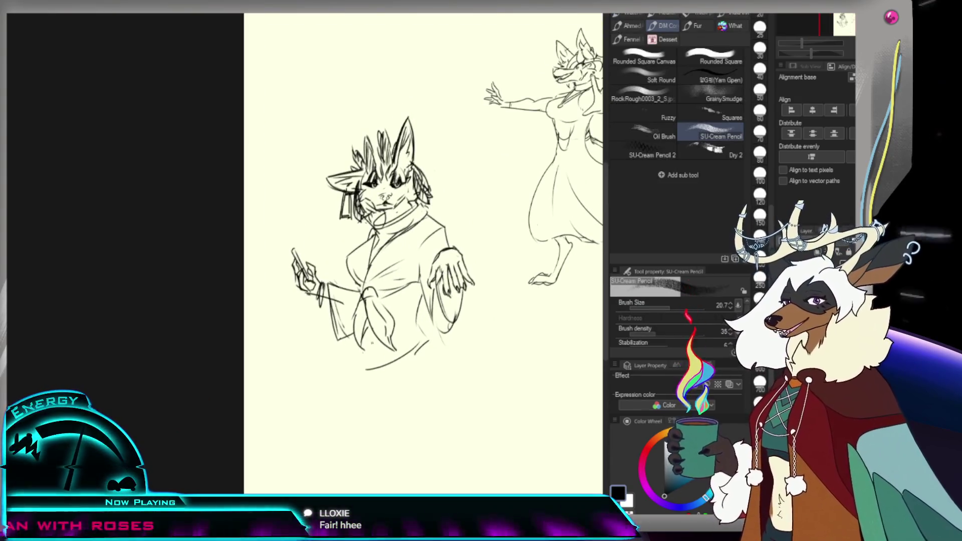
pyautogui.moveTo(357, 344); pyautogui.dragTo(358, 376)
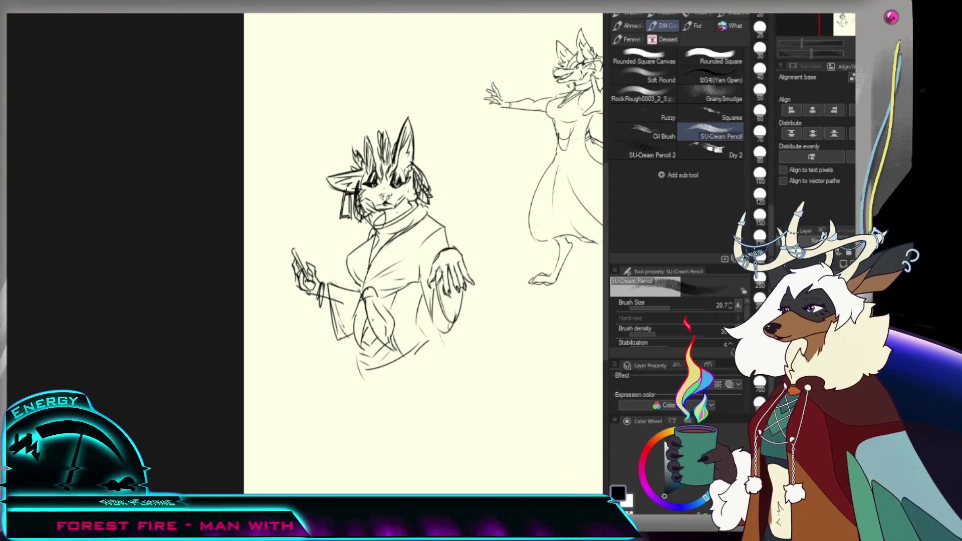
pyautogui.moveTo(400, 296); pyautogui.dragTo(392, 306)
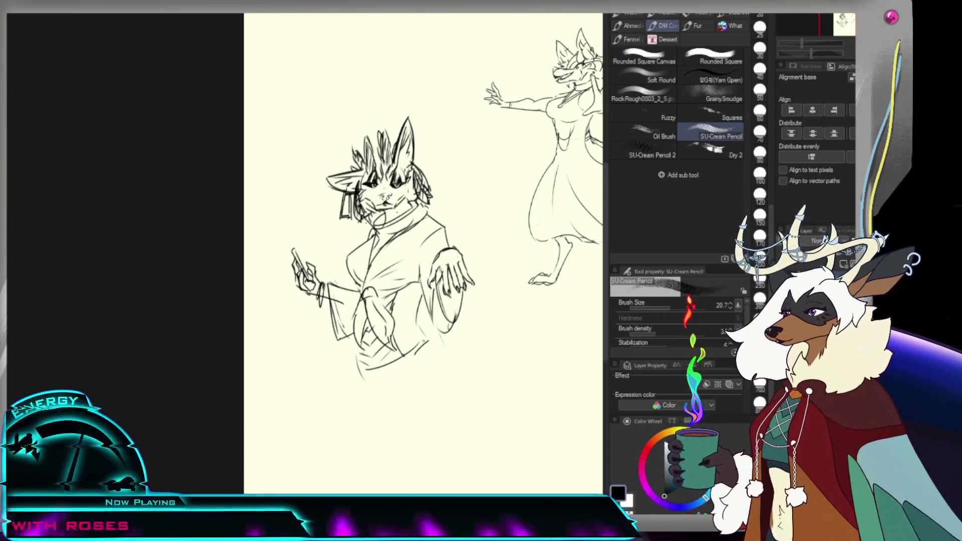
pyautogui.moveTo(434, 335); pyautogui.dragTo(440, 362)
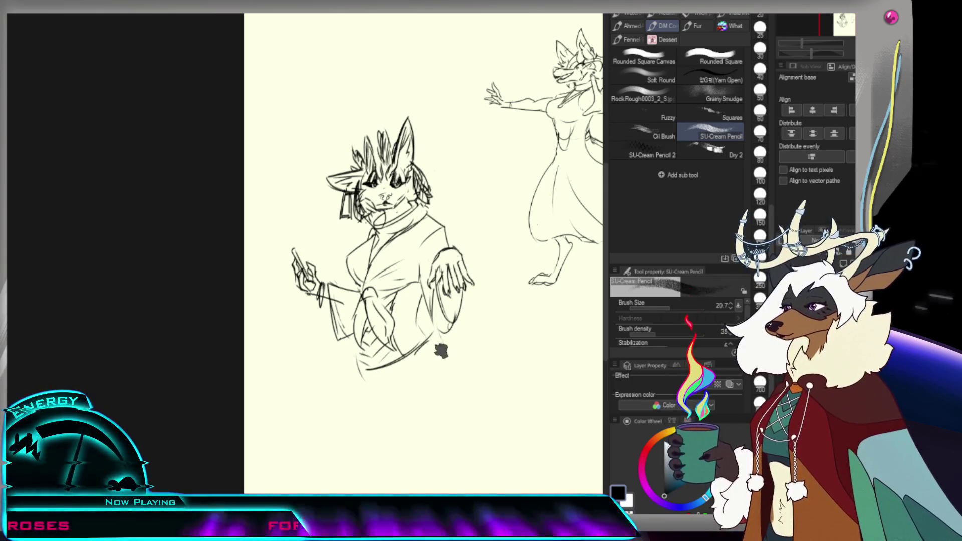
pyautogui.moveTo(360, 371)
pyautogui.mouseDown()
pyautogui.moveTo(354, 389)
pyautogui.moveTo(433, 340)
pyautogui.mouseUp()
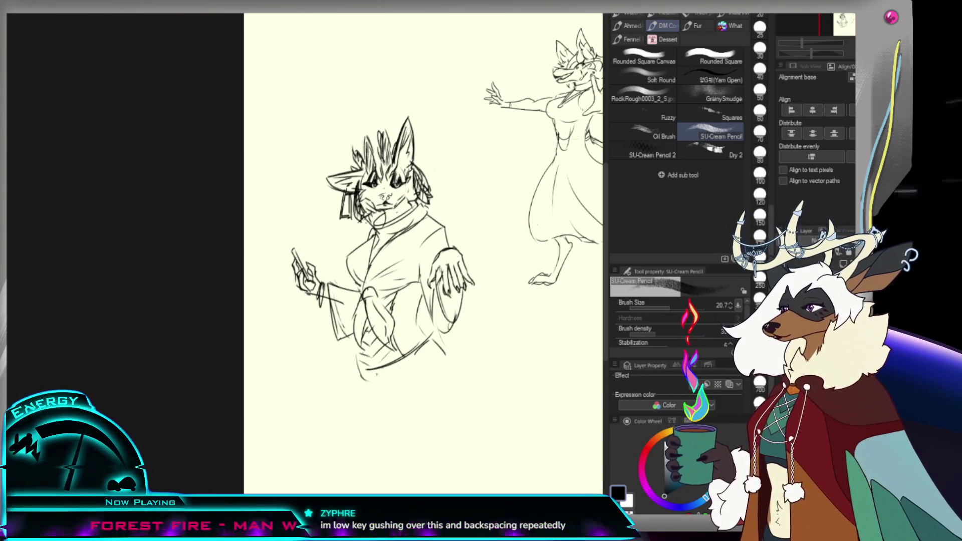
pyautogui.scroll(-4, 439, 376)
# Step: Undo the last hem strokes and draw sweeping tail curves around the figure's base
pyautogui.scroll(2, 423, 404)
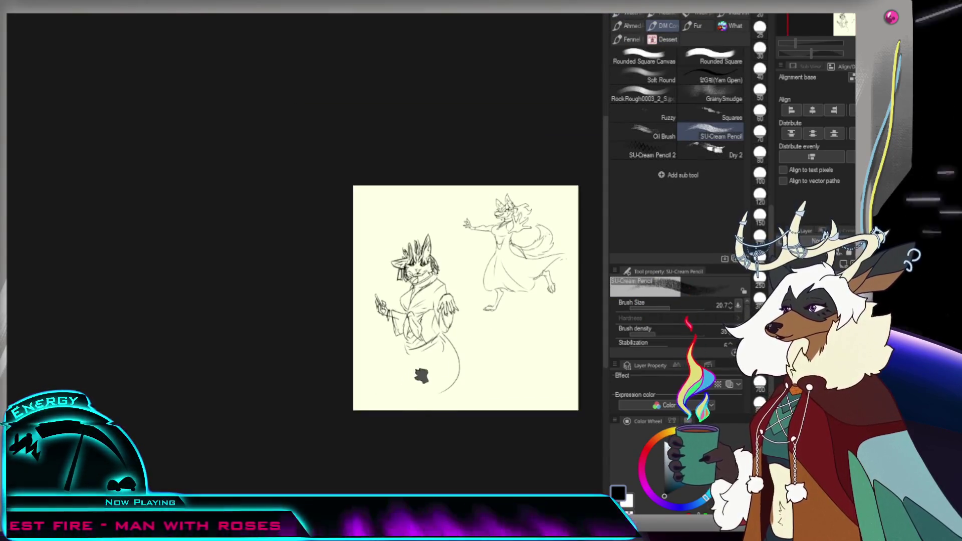
pyautogui.hotkey('ctrl', 'z')
pyautogui.hotkey('ctrl', 'z')
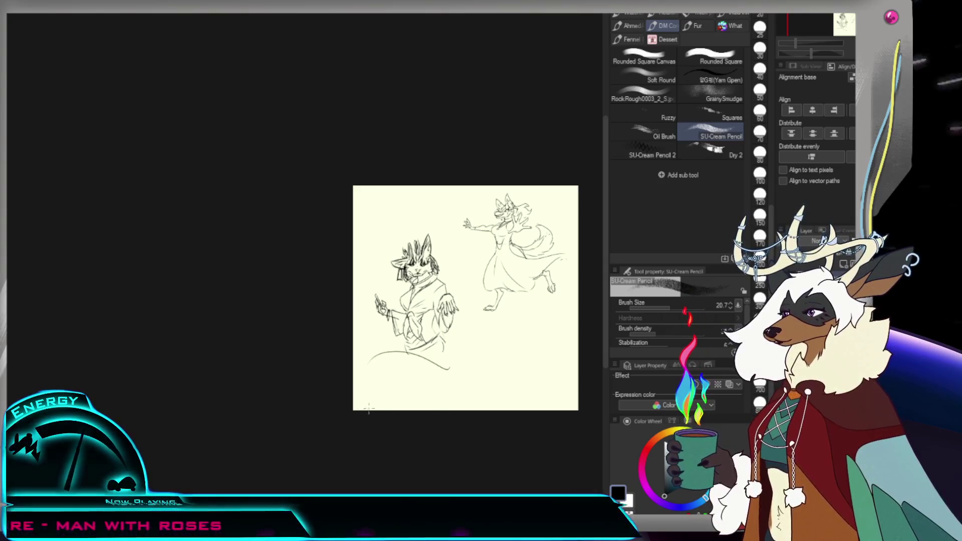
pyautogui.moveTo(450, 366)
pyautogui.mouseDown()
pyautogui.moveTo(364, 384)
pyautogui.moveTo(372, 394)
pyautogui.mouseUp()
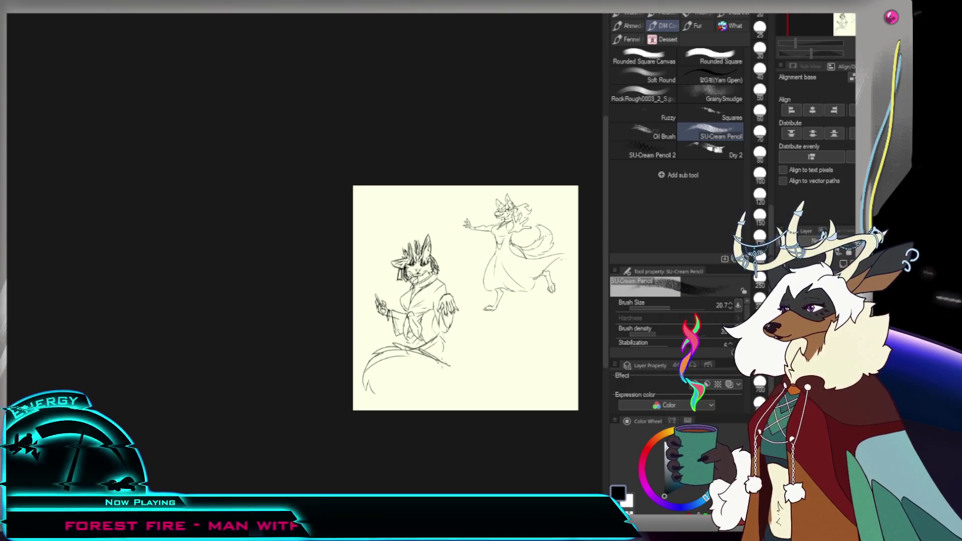
pyautogui.moveTo(416, 364)
pyautogui.mouseDown()
pyautogui.moveTo(449, 351)
pyautogui.moveTo(462, 369)
pyautogui.mouseUp()
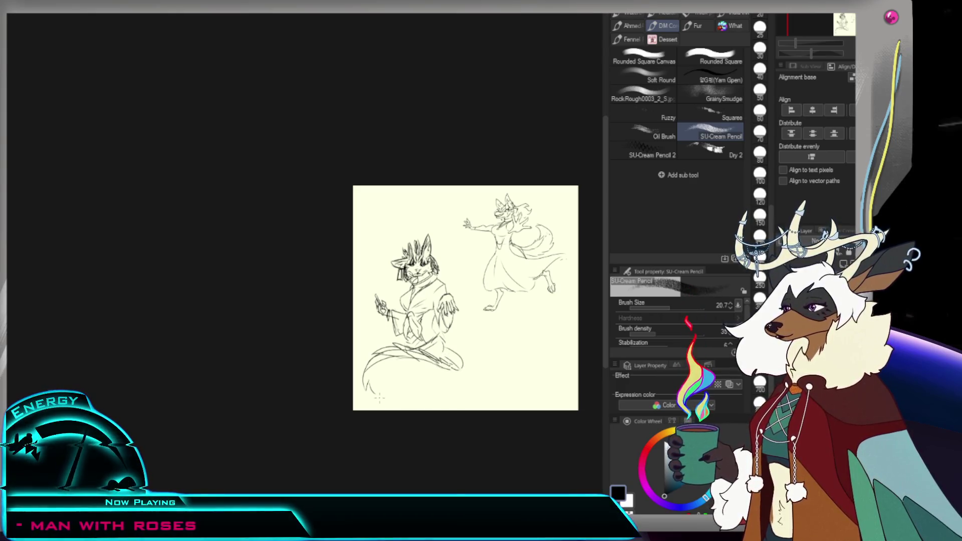
pyautogui.moveTo(379, 398); pyautogui.dragTo(468, 379)
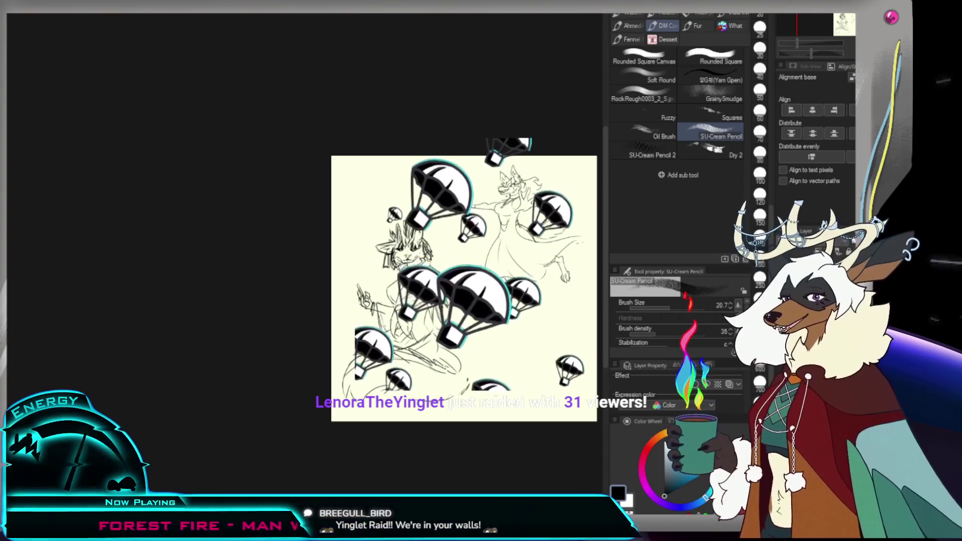
pyautogui.hotkey('ctrl', '0')
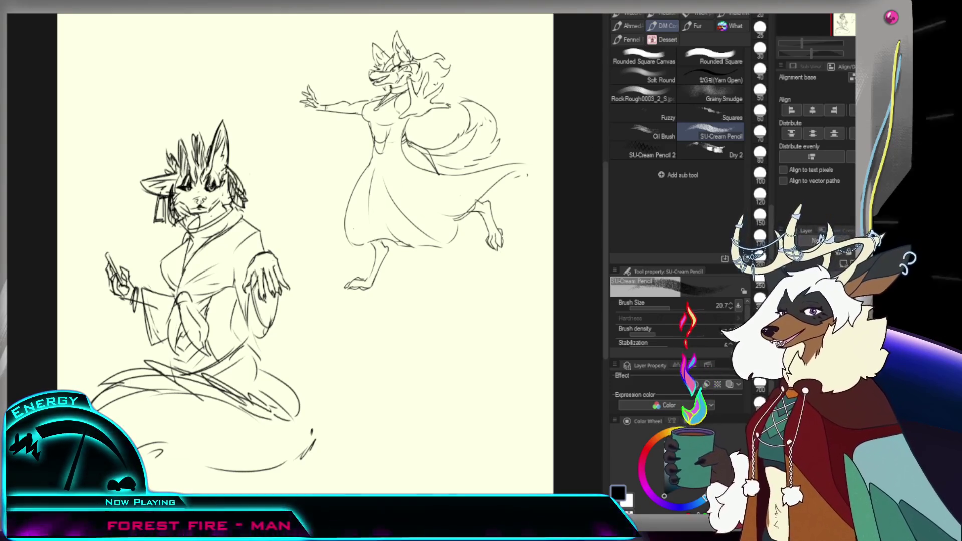
pyautogui.scroll(-1, 574, 214)
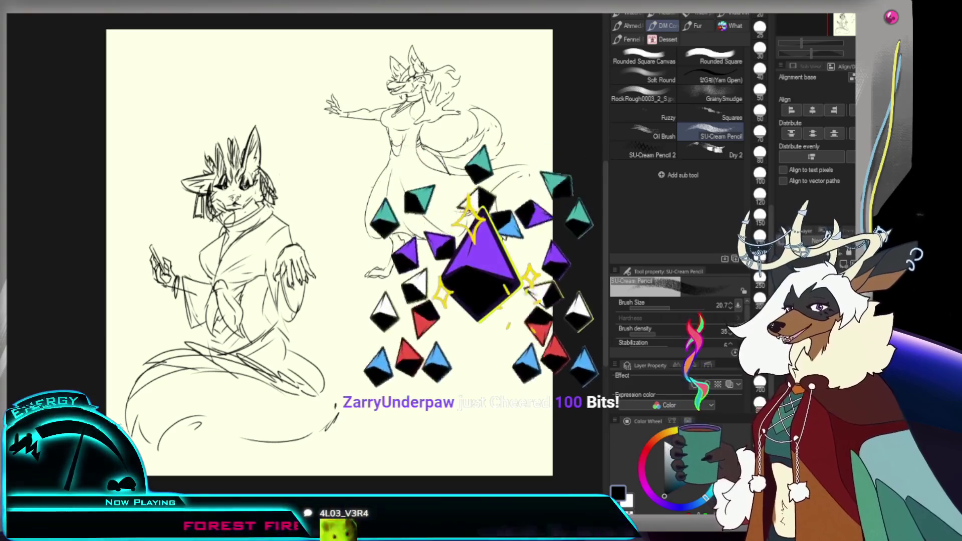
pyautogui.press('m')
# Step: Lasso the spiky-haired figure, shrink it and move it up the page, then deselect
pyautogui.moveTo(300, 103)
pyautogui.mouseDown()
pyautogui.moveTo(371, 451)
pyautogui.moveTo(331, 404)
pyautogui.moveTo(310, 288)
pyautogui.mouseUp()
pyautogui.hotkey('ctrl', 't')
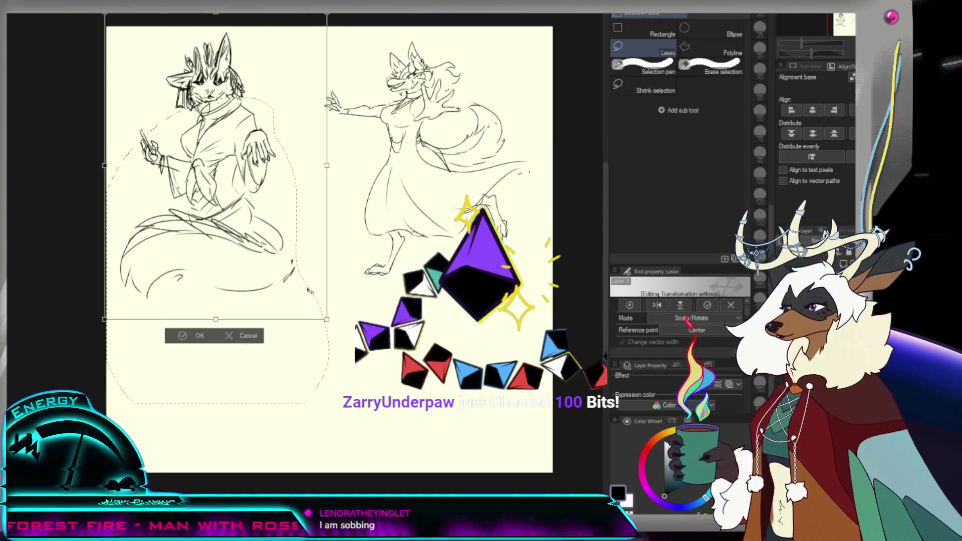
pyautogui.press('Return')
pyautogui.hotkey('ctrl', 'd')
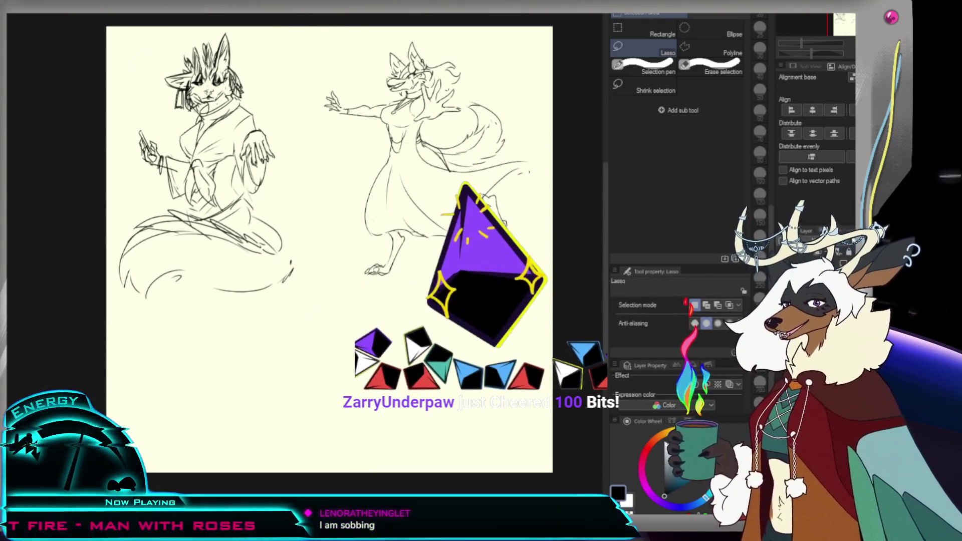
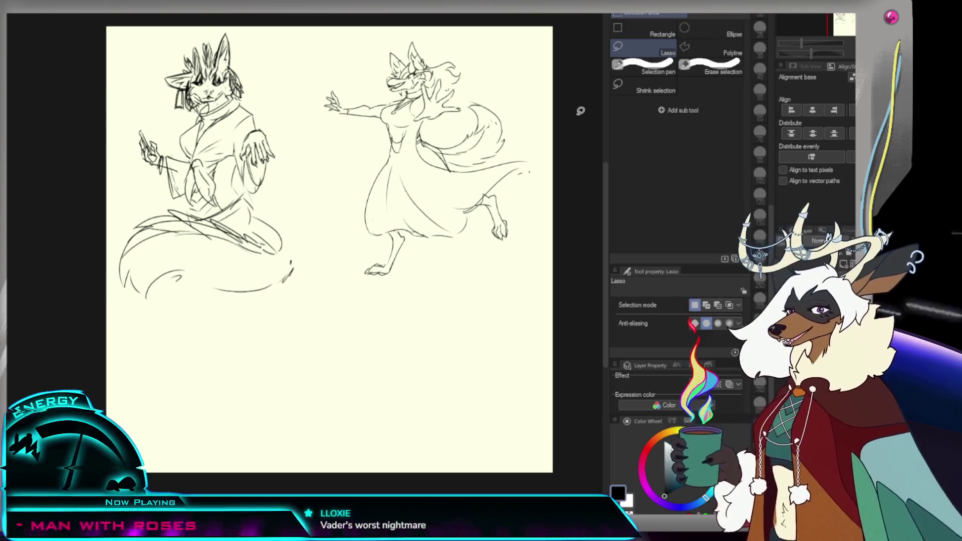
# Step: Lasso the robed fox on the left, enlarge it, nudge it toward the dancer, then deselect
pyautogui.hotkey('ctrl', 't')
pyautogui.click(359, 316)
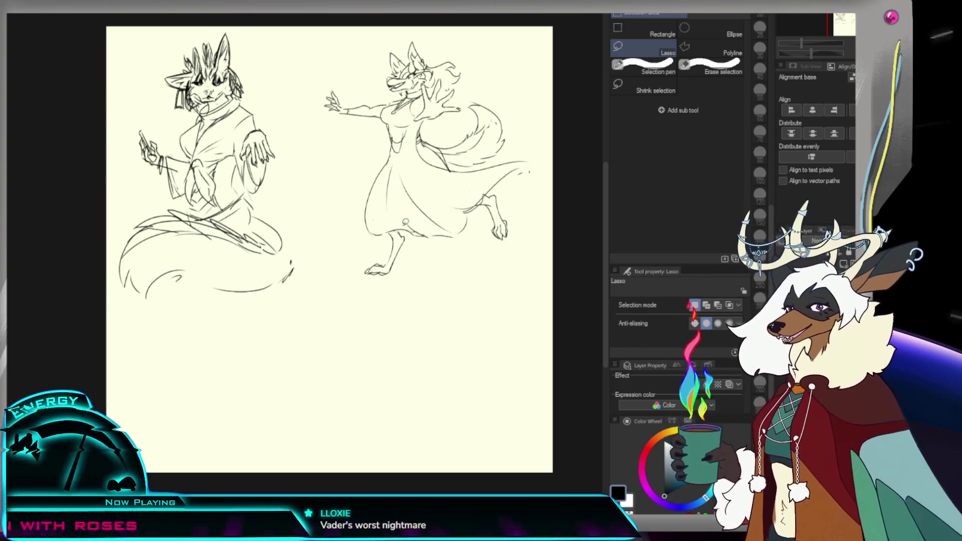
pyautogui.moveTo(164, 27); pyautogui.dragTo(338, 300)
pyautogui.hotkey('ctrl', 't')
pyautogui.moveTo(226, 201); pyautogui.dragTo(295, 210)
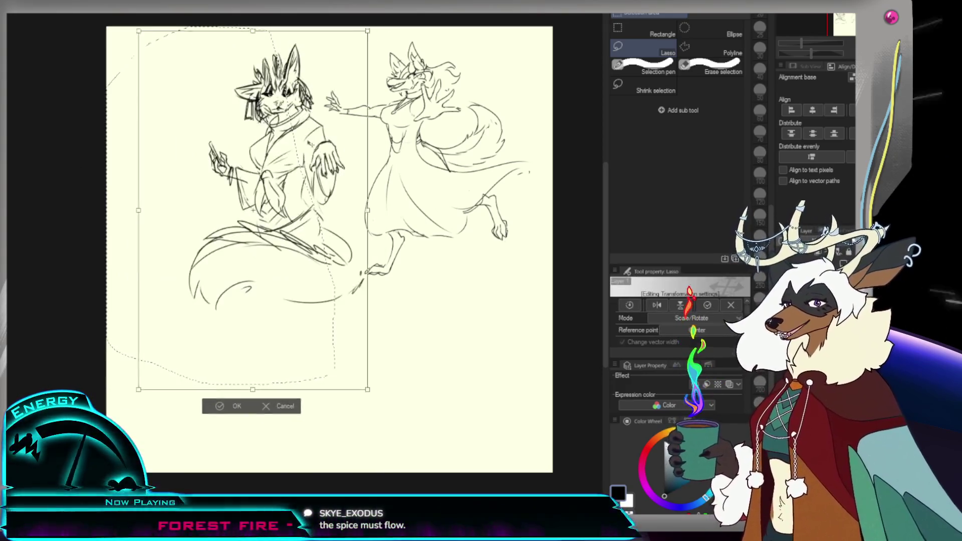
pyautogui.moveTo(312, 145); pyautogui.dragTo(284, 141)
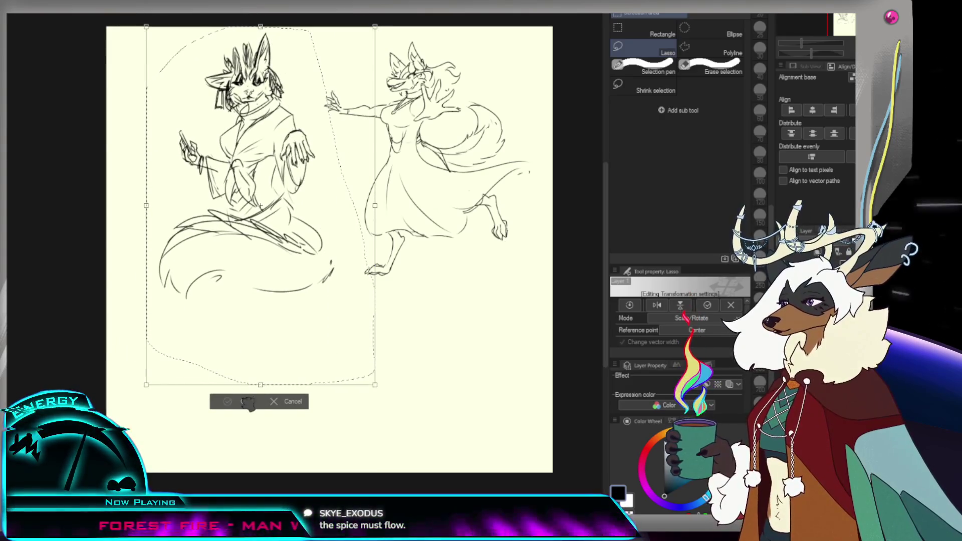
pyautogui.click(248, 403)
pyautogui.hotkey('ctrl', 'd')
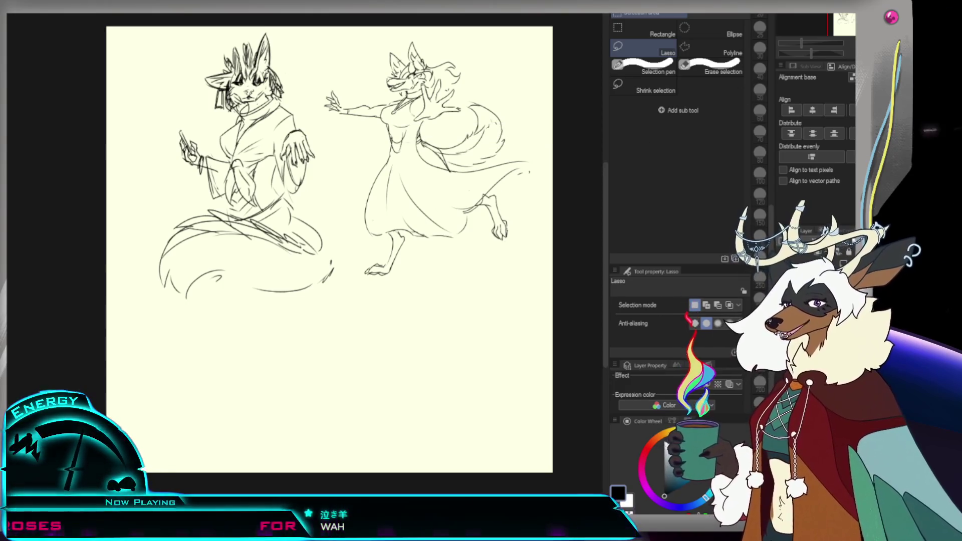
# Step: Lasso both fox sketches, shrink them toward the top-left corner, and deselect
pyautogui.moveTo(463, 31)
pyautogui.mouseDown()
pyautogui.moveTo(91, 173)
pyautogui.moveTo(553, 70)
pyautogui.mouseUp()
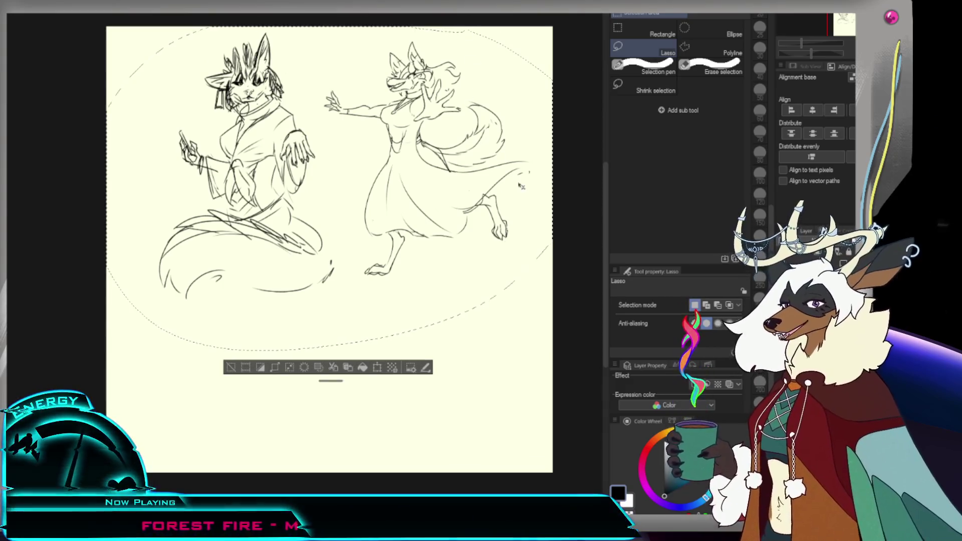
pyautogui.hotkey('ctrl', 't')
pyautogui.moveTo(548, 341); pyautogui.dragTo(440, 267)
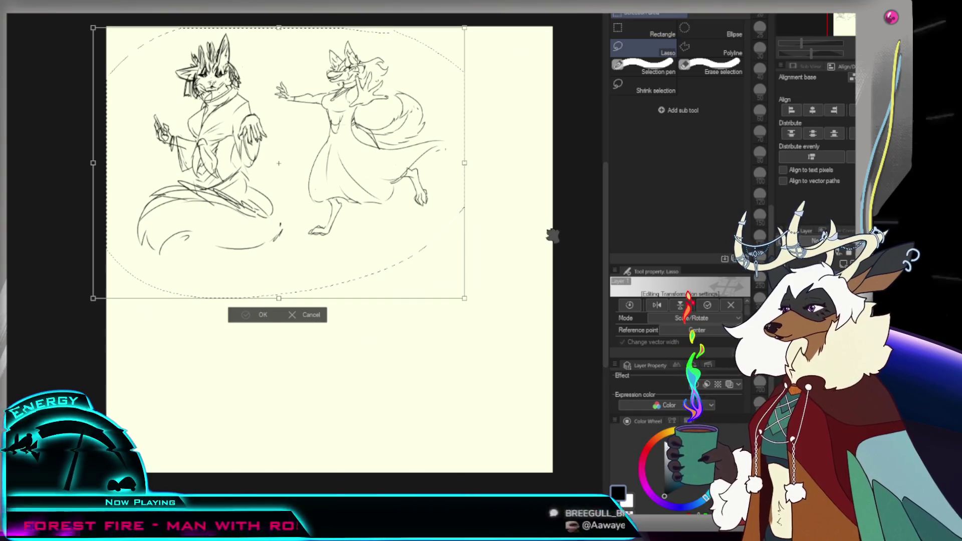
pyautogui.press('Return')
pyautogui.hotkey('ctrl', 'd')
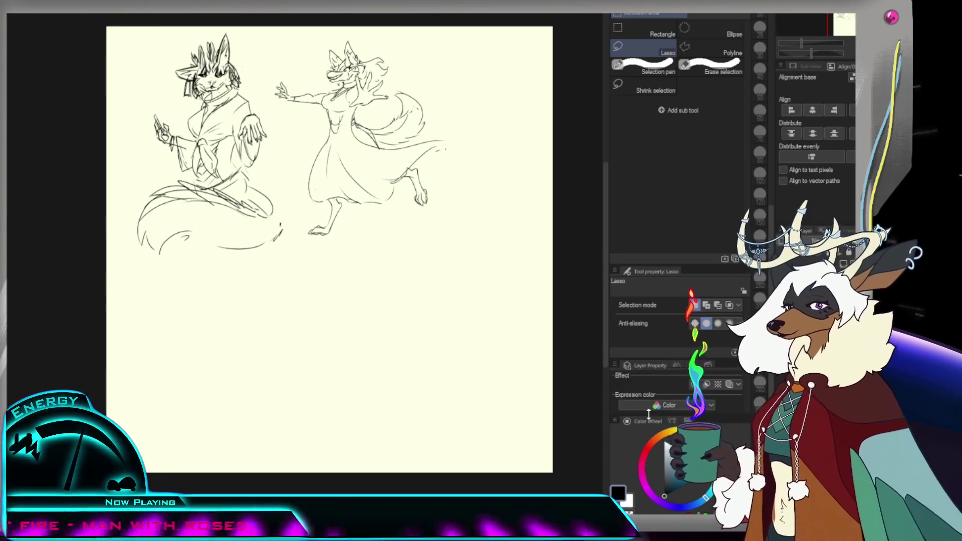
pyautogui.press('b')
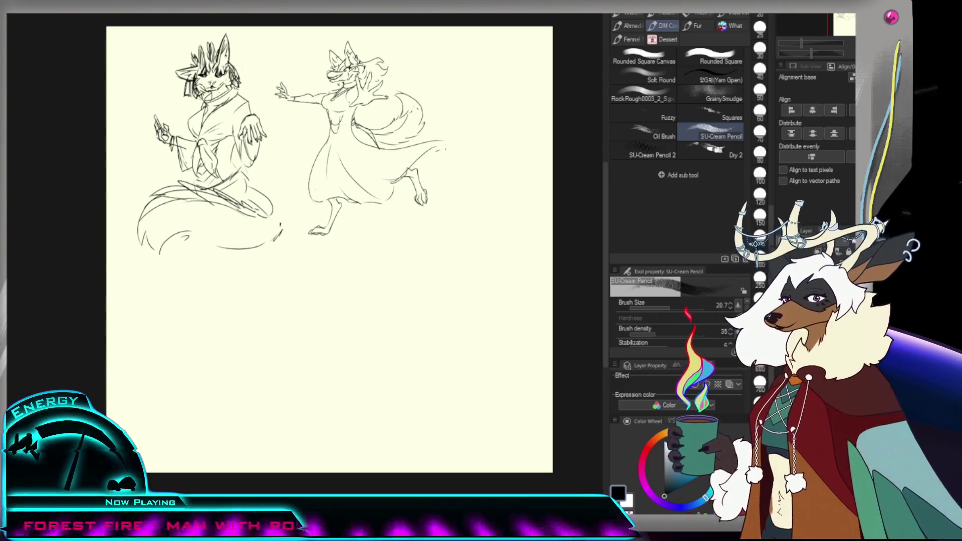
# Step: Delete both fox sketches to leave a blank cream canvas
pyautogui.press('Delete')
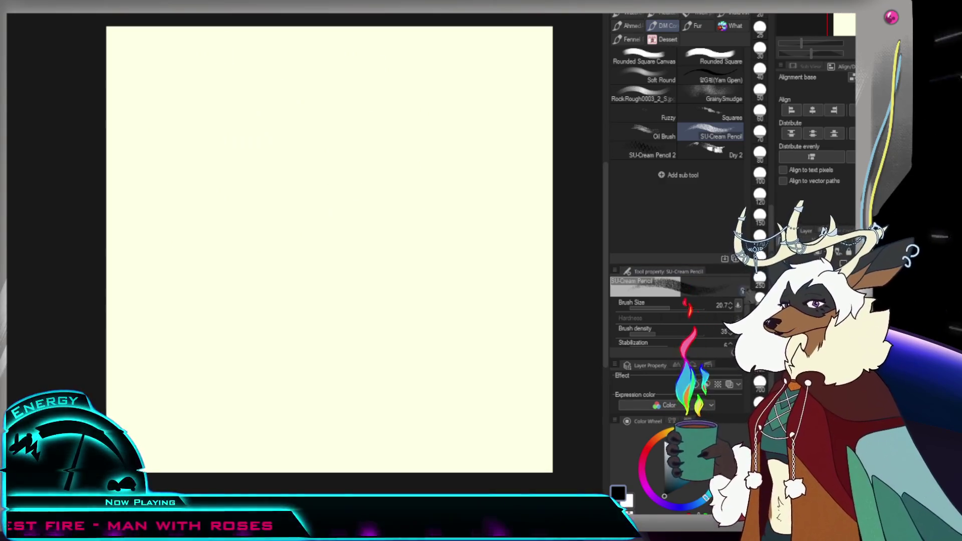
# Step: Zoom the canvas to fill the view and set the pencil size to 15.7
pyautogui.hotkey('ctrl', 'space')
pyautogui.keyDown('alt'); pyautogui.click(350, 221); pyautogui.keyUp('alt')
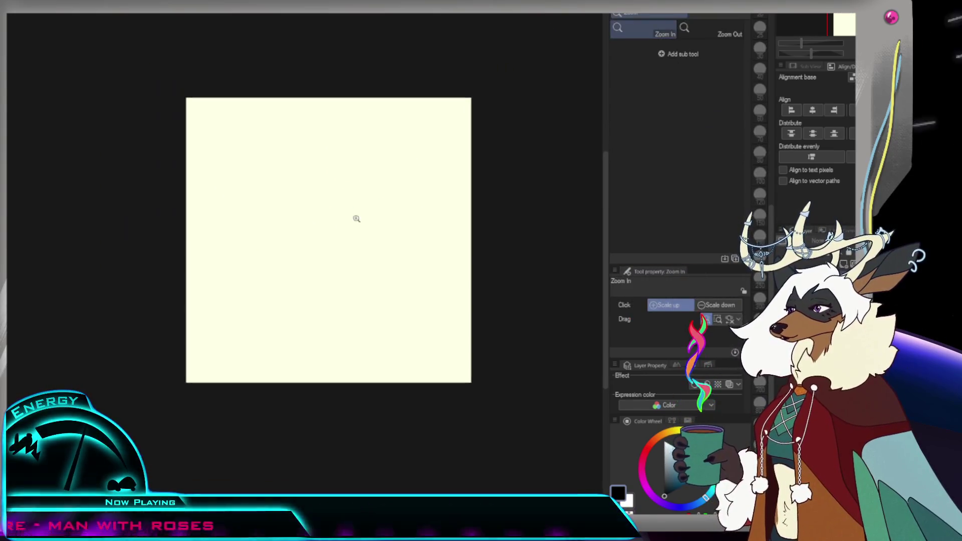
pyautogui.click(368, 216)
pyautogui.click(386, 221)
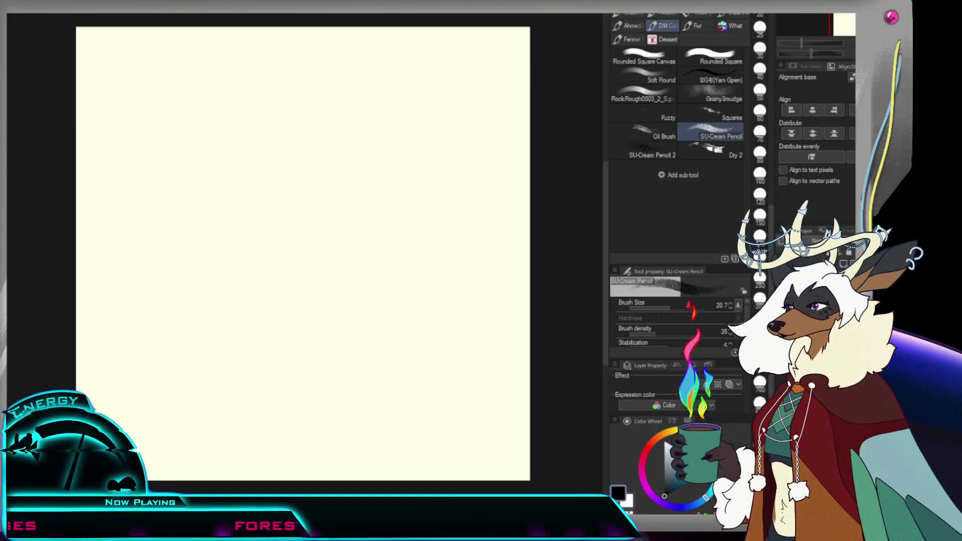
pyautogui.press(']')
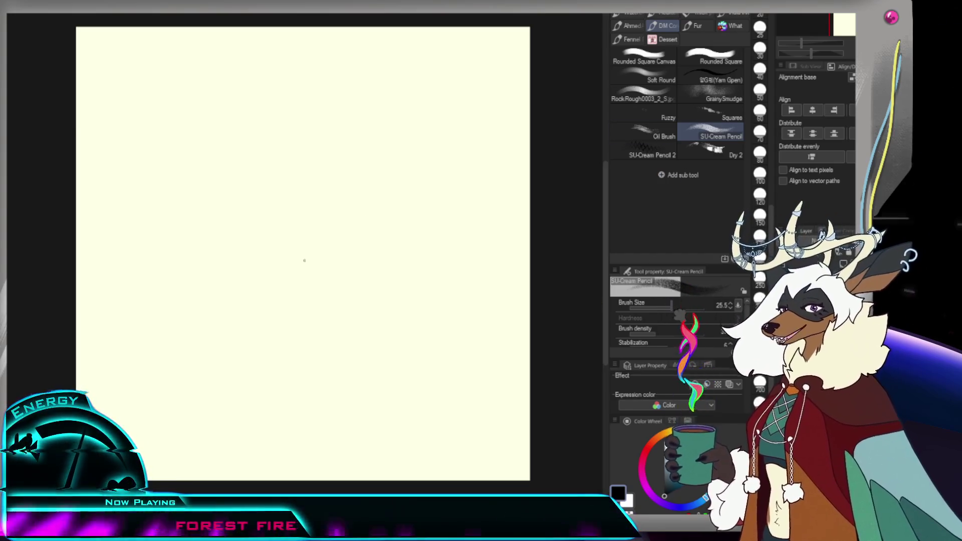
pyautogui.press('[')
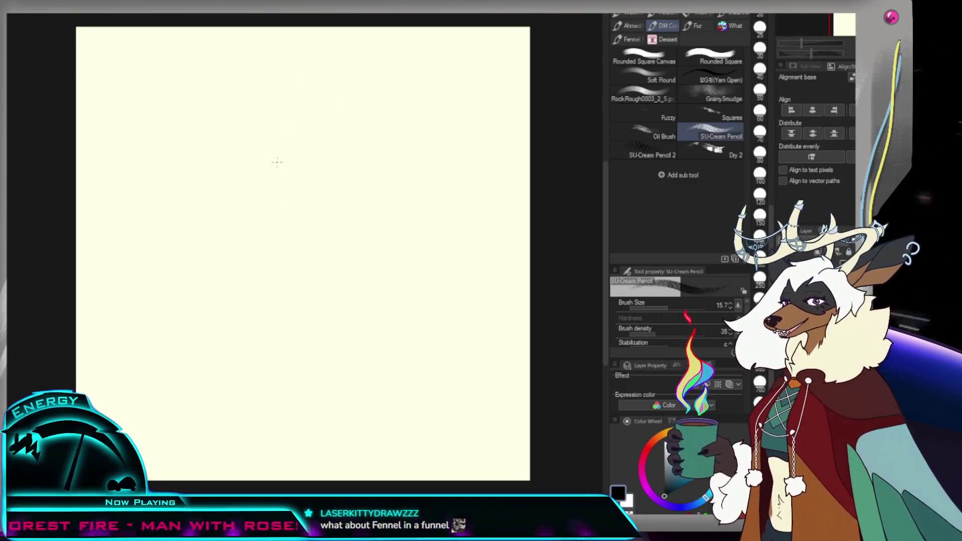
# Step: Sketch a head circle and a U-shaped curve below it, undoing the trial arcs
pyautogui.moveTo(241, 190); pyautogui.dragTo(308, 181)
pyautogui.hotkey('ctrl', 'z')
pyautogui.moveTo(234, 156)
pyautogui.mouseDown()
pyautogui.moveTo(304, 198)
pyautogui.moveTo(318, 195)
pyautogui.mouseUp()
pyautogui.hotkey('ctrl', 'z')
pyautogui.hotkey('ctrl', 'z')
pyautogui.moveTo(235, 159); pyautogui.dragTo(317, 192)
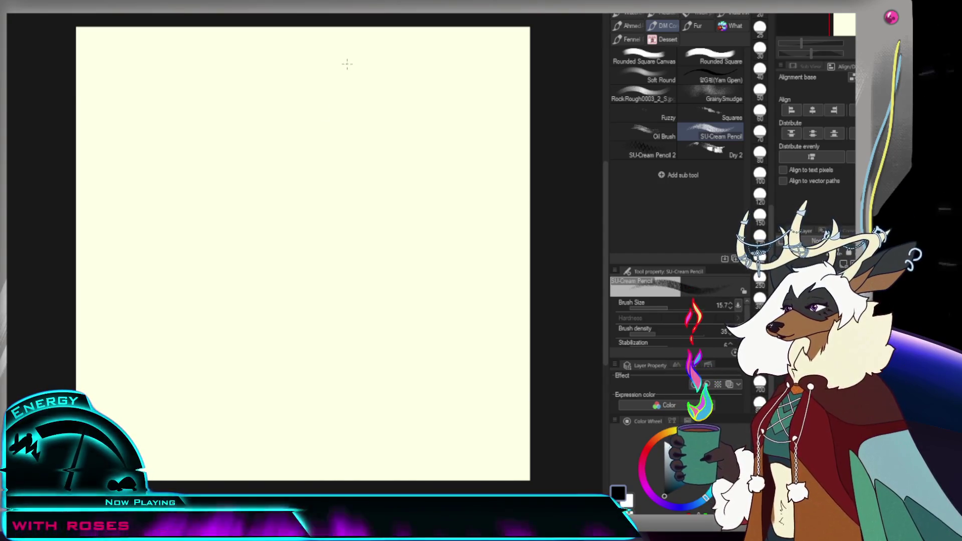
pyautogui.moveTo(230, 232)
pyautogui.mouseDown()
pyautogui.moveTo(293, 249)
pyautogui.moveTo(300, 268)
pyautogui.mouseUp()
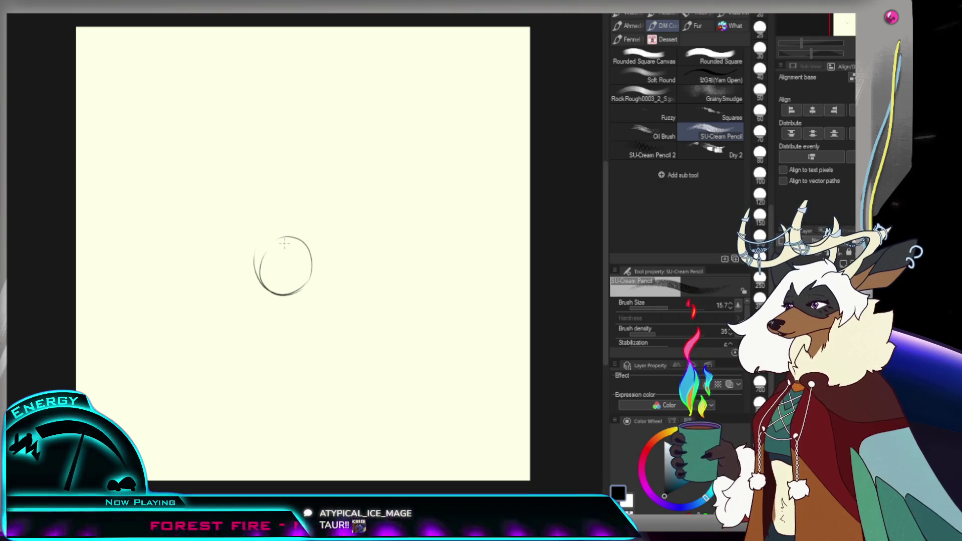
pyautogui.moveTo(216, 178); pyautogui.dragTo(299, 145)
pyautogui.hotkey('ctrl', 'z')
pyautogui.moveTo(200, 193)
pyautogui.mouseDown()
pyautogui.moveTo(279, 153)
pyautogui.moveTo(269, 269)
pyautogui.mouseUp()
pyautogui.hotkey('ctrl', 'z')
pyautogui.hotkey('ctrl', 'z')
pyautogui.hotkey('ctrl', 'z')
pyautogui.hotkey('ctrl', 'z')
pyautogui.hotkey('ctrl', 'z')
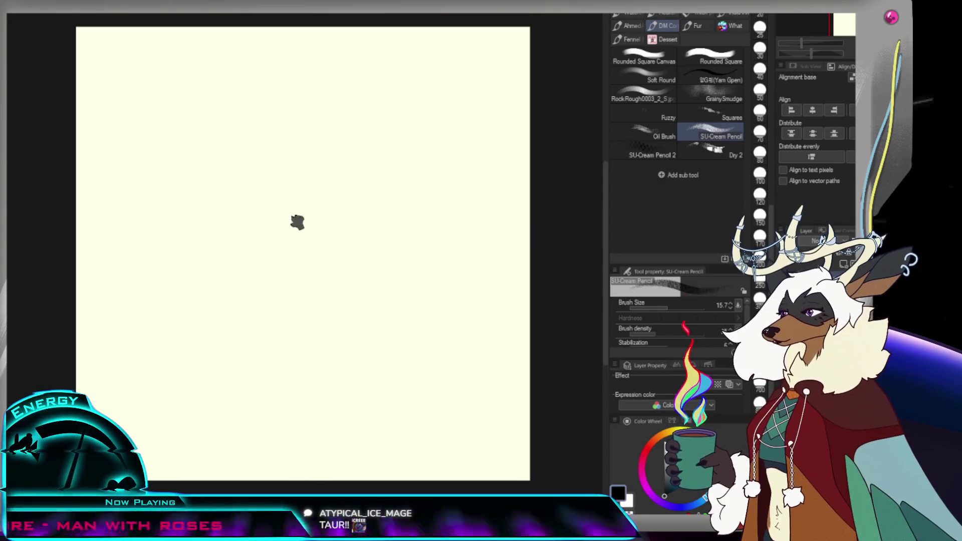
pyautogui.hotkey('ctrl', 'y')
pyautogui.hotkey('ctrl', 'z')
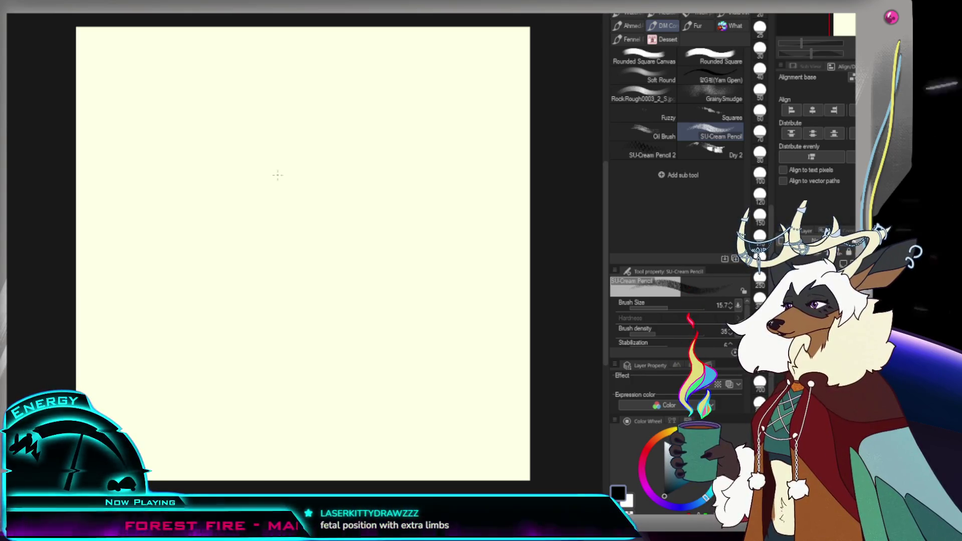
# Step: Try hooked, arc and C-shaped strokes around the circle, undoing each one
pyautogui.moveTo(274, 257); pyautogui.dragTo(335, 214)
pyautogui.hotkey('ctrl', 'z')
pyautogui.hotkey('ctrl', 'z')
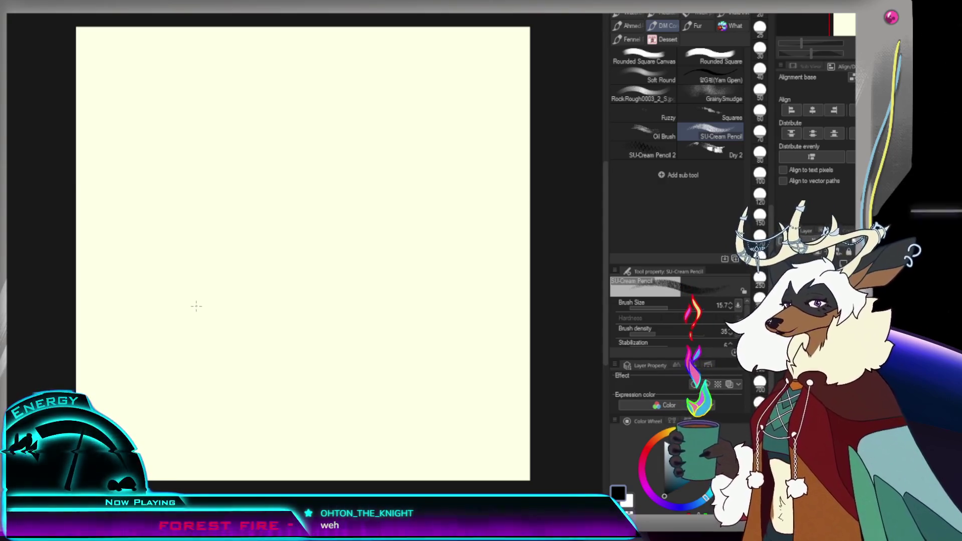
pyautogui.moveTo(295, 160); pyautogui.dragTo(332, 198)
pyautogui.hotkey('ctrl', 'z')
pyautogui.moveTo(296, 159); pyautogui.dragTo(333, 200)
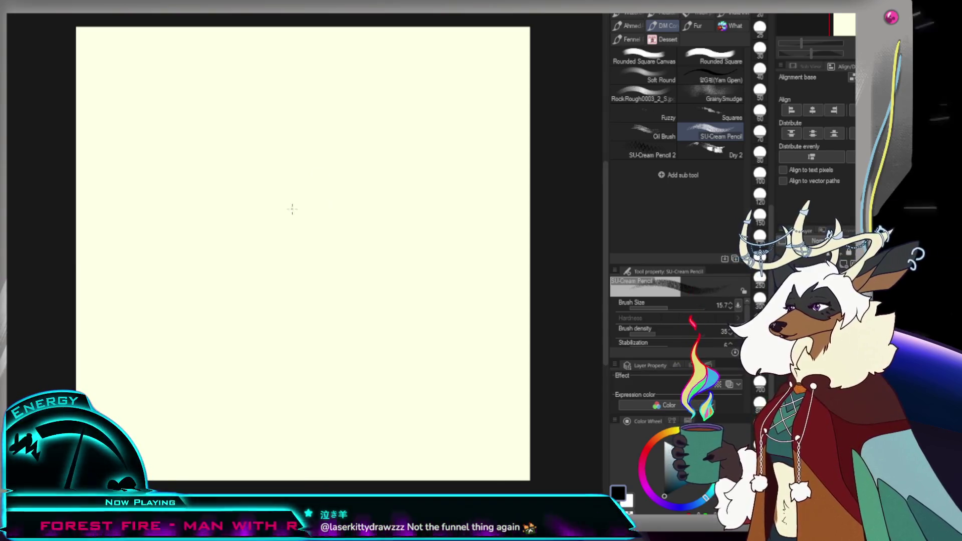
pyautogui.click(321, 210)
pyautogui.hotkey('ctrl', 'z')
pyautogui.moveTo(296, 232)
pyautogui.mouseDown()
pyautogui.moveTo(321, 270)
pyautogui.moveTo(284, 274)
pyautogui.mouseUp()
pyautogui.hotkey('ctrl', 'z')
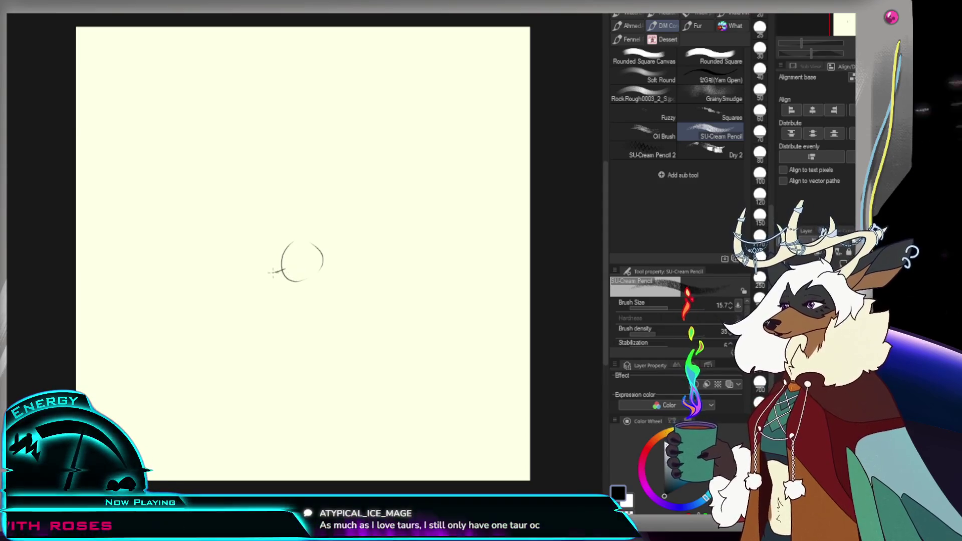
pyautogui.moveTo(283, 270)
pyautogui.mouseDown()
pyautogui.moveTo(267, 293)
pyautogui.moveTo(347, 271)
pyautogui.moveTo(355, 279)
pyautogui.mouseUp()
pyautogui.hotkey('ctrl', 'z')
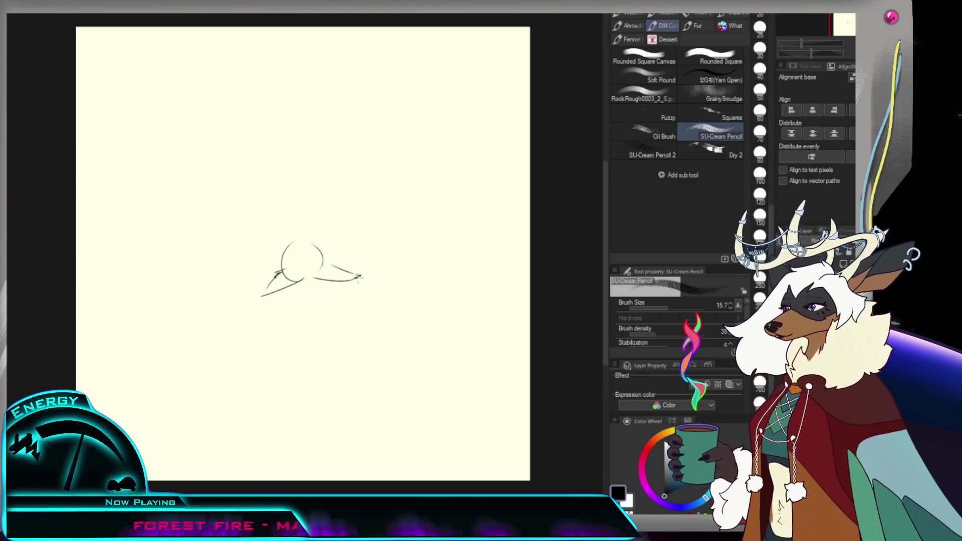
# Step: Erase the left half of the head circle, then rotate the canvas to a drawing angle
pyautogui.press('e')
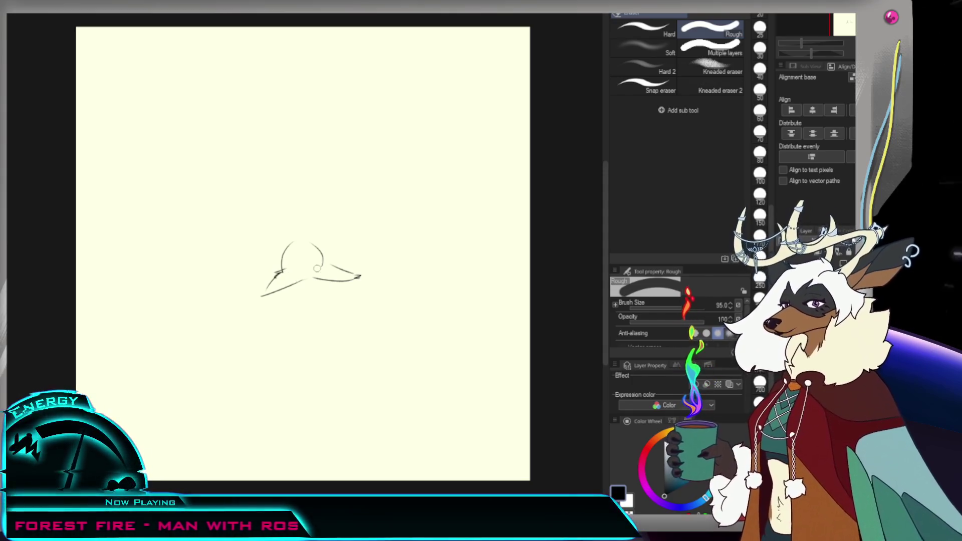
pyautogui.moveTo(283, 265); pyautogui.dragTo(292, 242)
pyautogui.press('p')
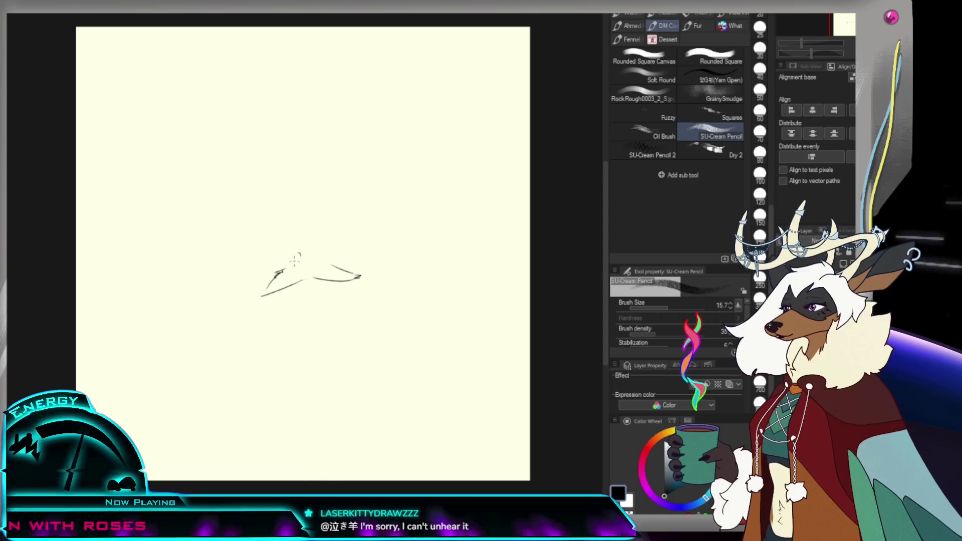
pyautogui.moveTo(299, 258)
pyautogui.mouseDown()
pyautogui.moveTo(320, 310)
pyautogui.moveTo(301, 251)
pyautogui.mouseUp()
pyautogui.scroll(-3, 300, 241)
# Step: Sketch a bent stroke on the left and a curved stroke rising toward the right line
pyautogui.scroll(5, 300, 241)
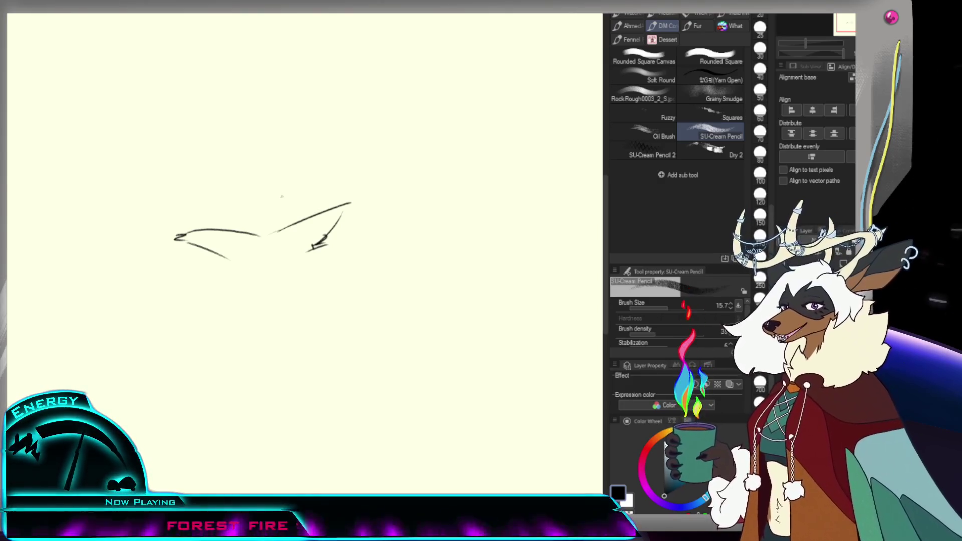
pyautogui.moveTo(198, 195)
pyautogui.mouseDown()
pyautogui.moveTo(250, 256)
pyautogui.moveTo(199, 211)
pyautogui.mouseUp()
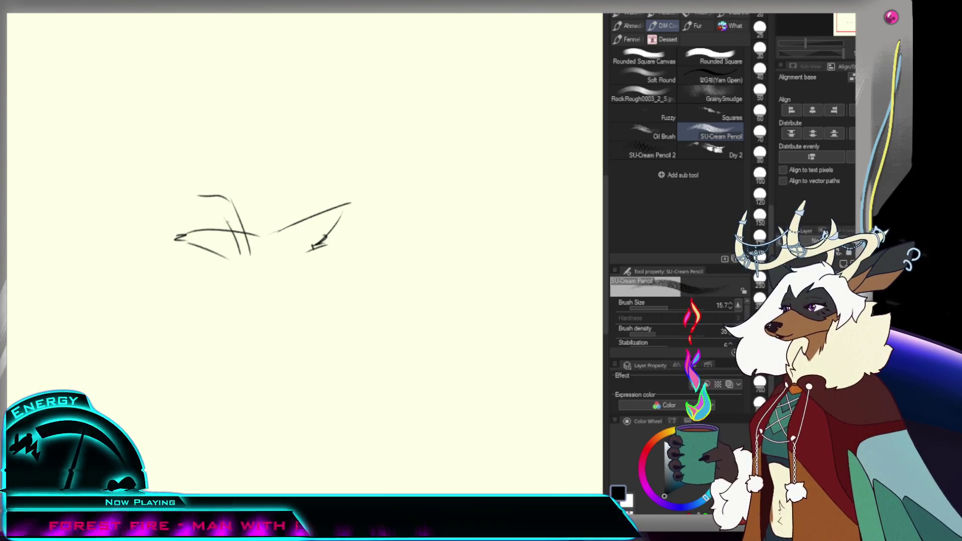
pyautogui.moveTo(274, 254); pyautogui.dragTo(308, 185)
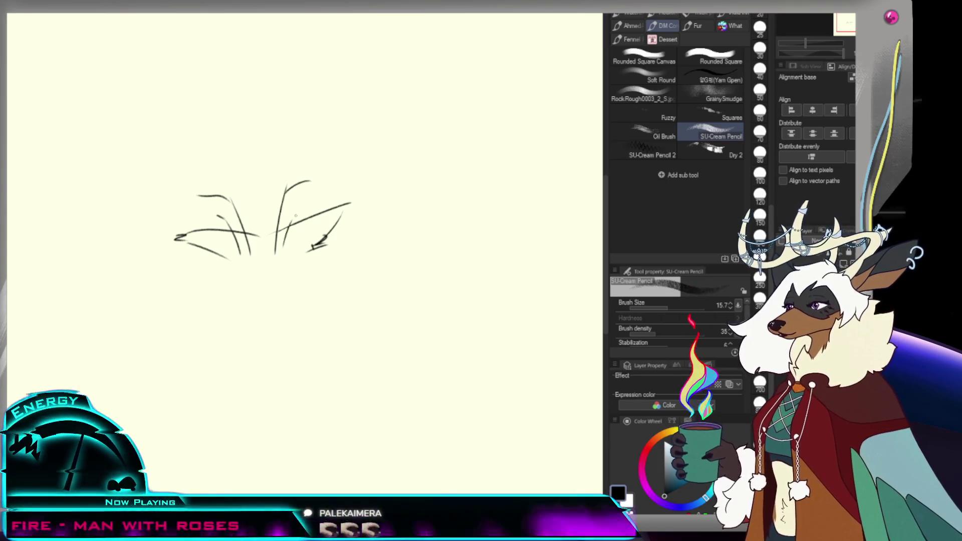
pyautogui.moveTo(294, 217)
pyautogui.mouseDown()
pyautogui.moveTo(234, 290)
pyautogui.moveTo(246, 224)
pyautogui.mouseUp()
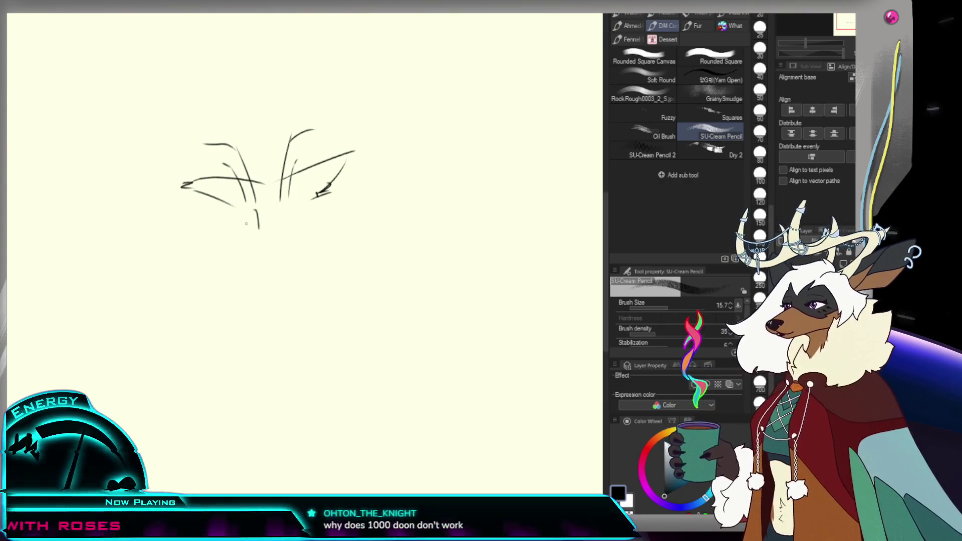
# Step: Draw two small eye marks with a pupil, then erase both eye strokes
pyautogui.moveTo(240, 216); pyautogui.dragTo(256, 212)
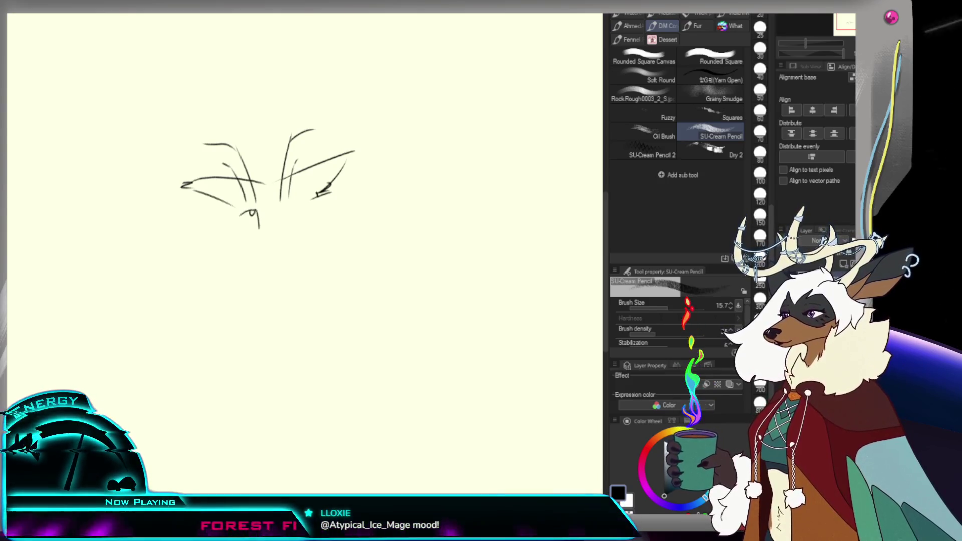
pyautogui.click(247, 227)
pyautogui.moveTo(246, 231); pyautogui.dragTo(253, 229)
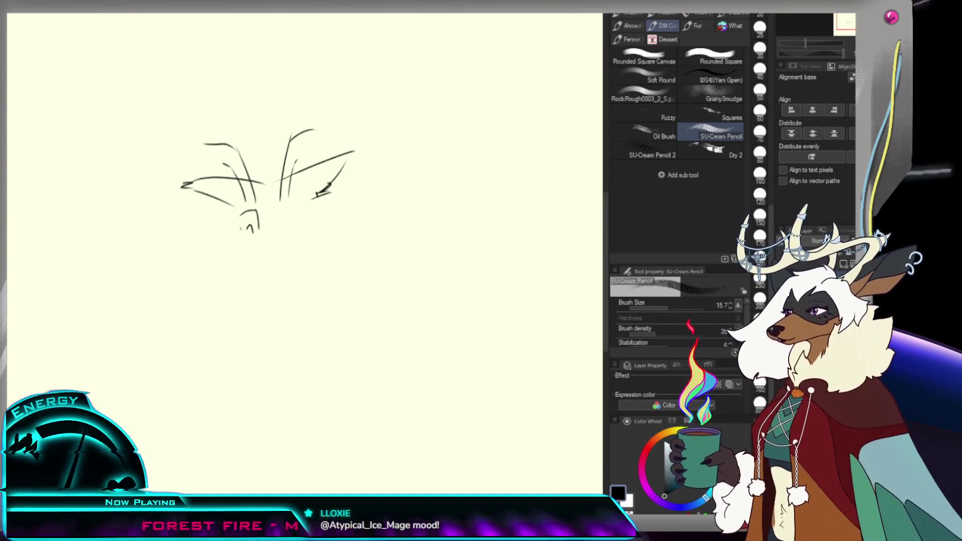
pyautogui.hotkey('ctrl', 'z')
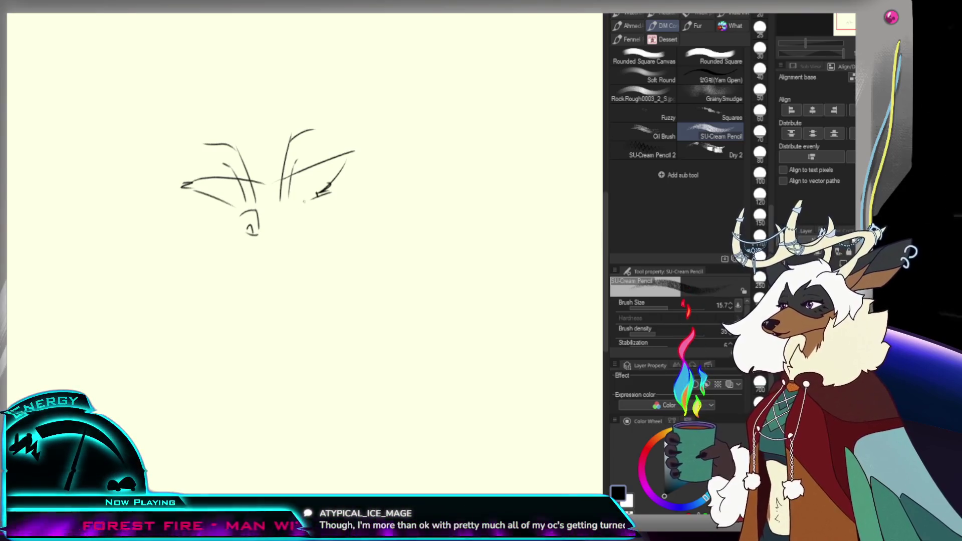
pyautogui.moveTo(291, 206); pyautogui.dragTo(303, 217)
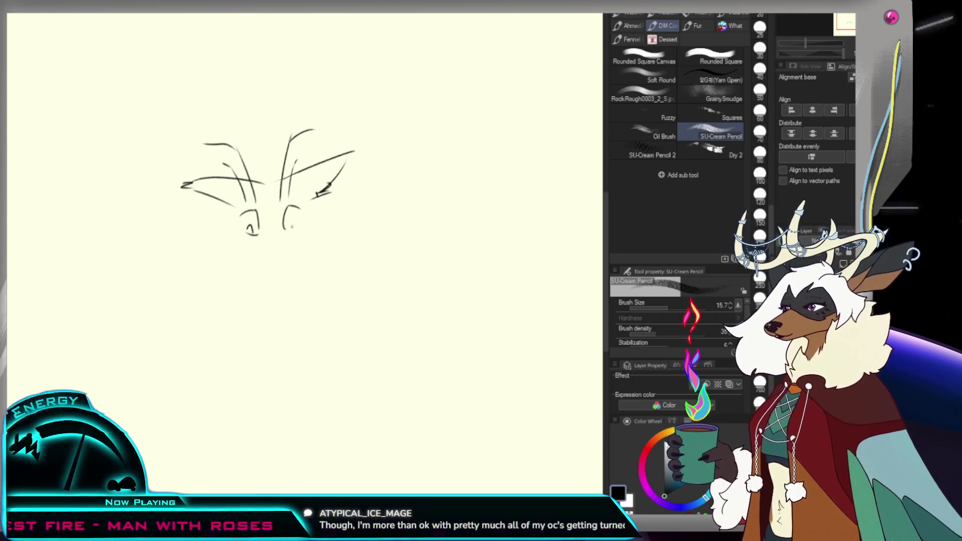
pyautogui.moveTo(290, 221); pyautogui.dragTo(297, 228)
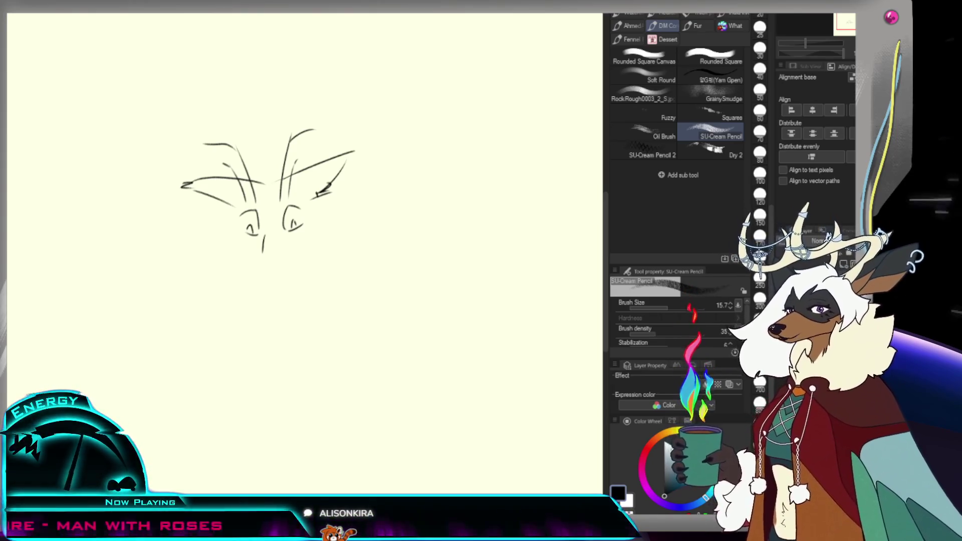
pyautogui.press('e')
pyautogui.moveTo(269, 221)
pyautogui.mouseDown()
pyautogui.moveTo(253, 228)
pyautogui.moveTo(296, 216)
pyautogui.mouseUp()
# Step: Redraw the two eyes as rounded ovals, undoing the stray and pupil strokes
pyautogui.press('p')
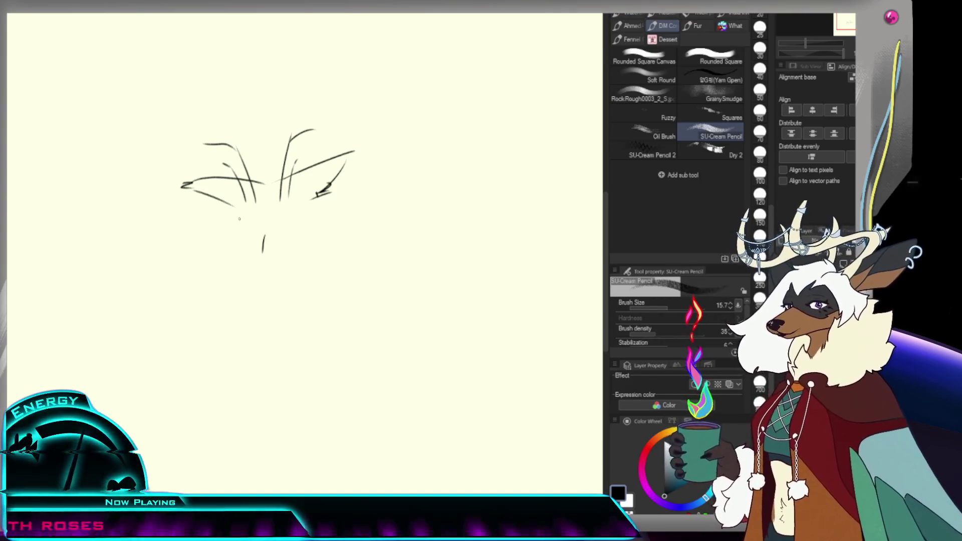
pyautogui.moveTo(235, 213); pyautogui.dragTo(224, 235)
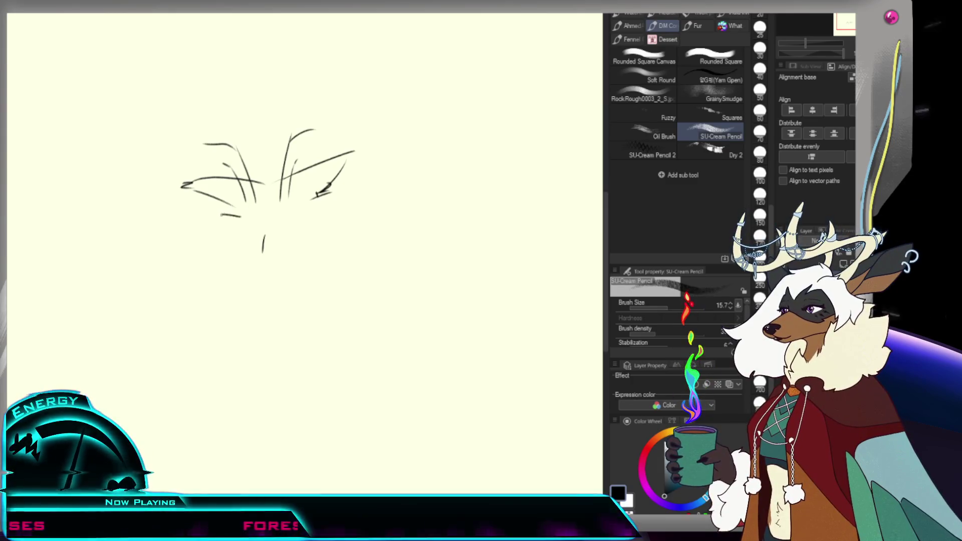
pyautogui.moveTo(316, 208); pyautogui.dragTo(329, 228)
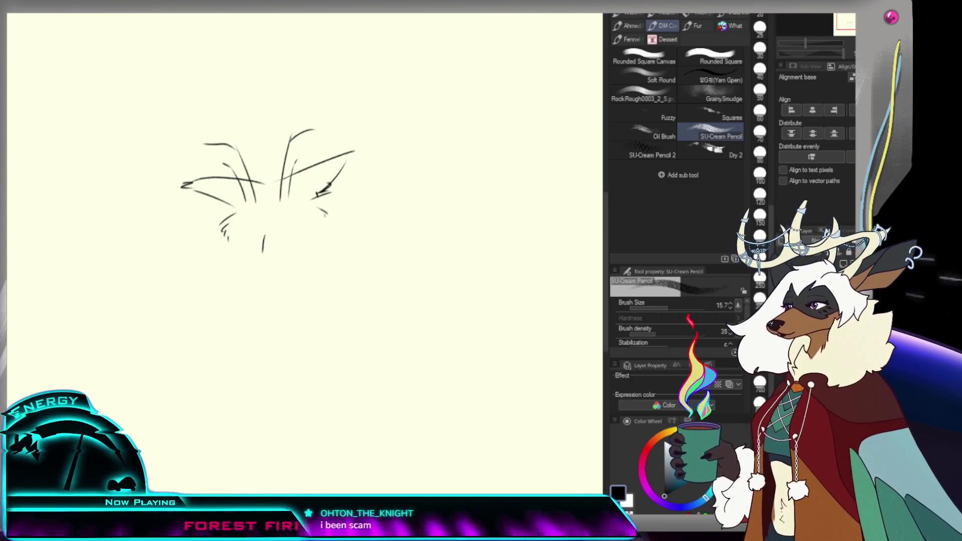
pyautogui.moveTo(246, 231); pyautogui.dragTo(263, 227)
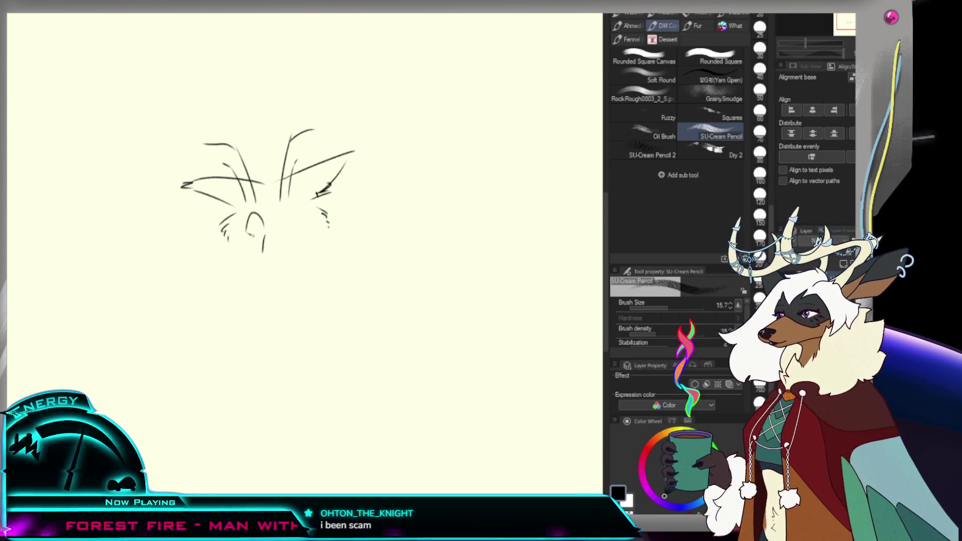
pyautogui.hotkey('ctrl', 'z')
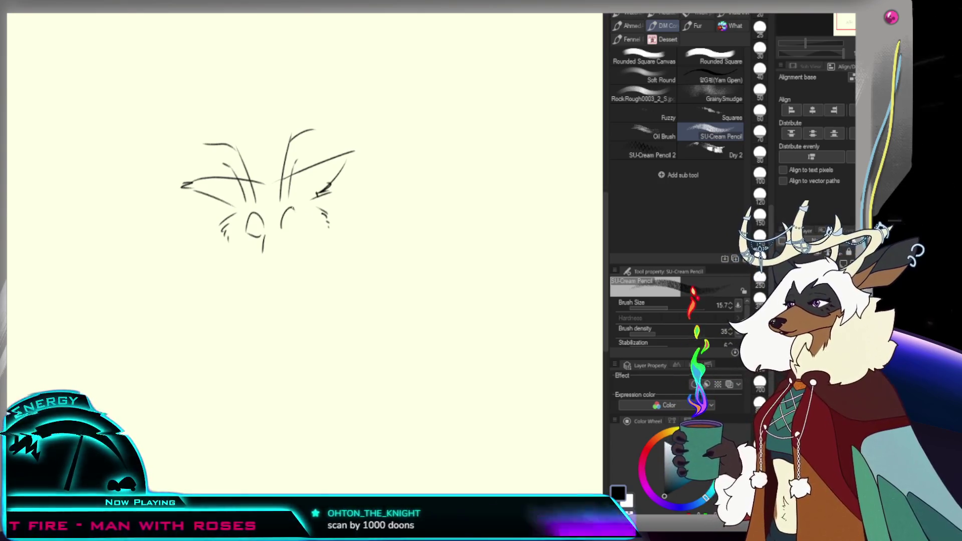
pyautogui.moveTo(250, 231)
pyautogui.mouseDown()
pyautogui.moveTo(296, 232)
pyautogui.moveTo(258, 221)
pyautogui.mouseUp()
pyautogui.hotkey('ctrl', 'z')
pyautogui.hotkey('ctrl', 'z')
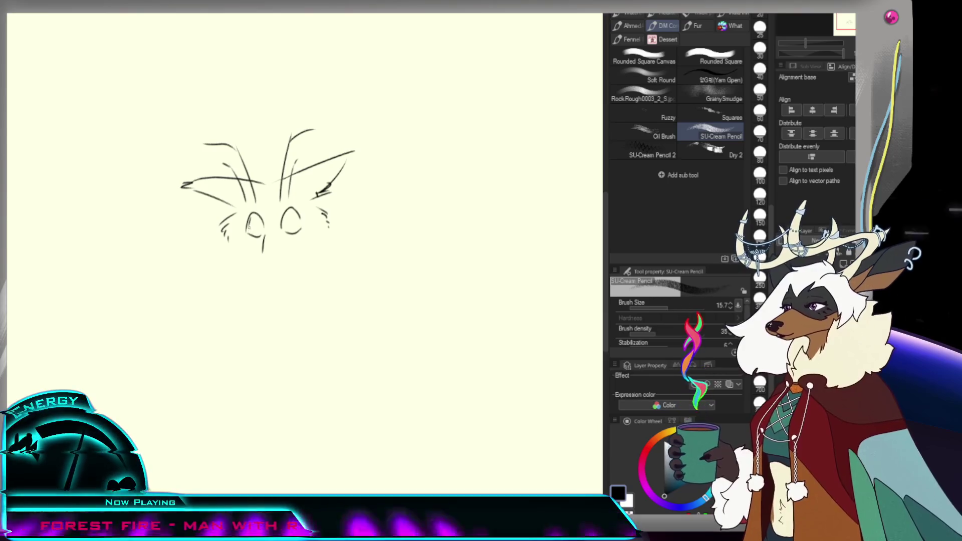
# Step: Draw a wavy open mouth between the eyes and shade its inside
pyautogui.moveTo(248, 232); pyautogui.dragTo(279, 230)
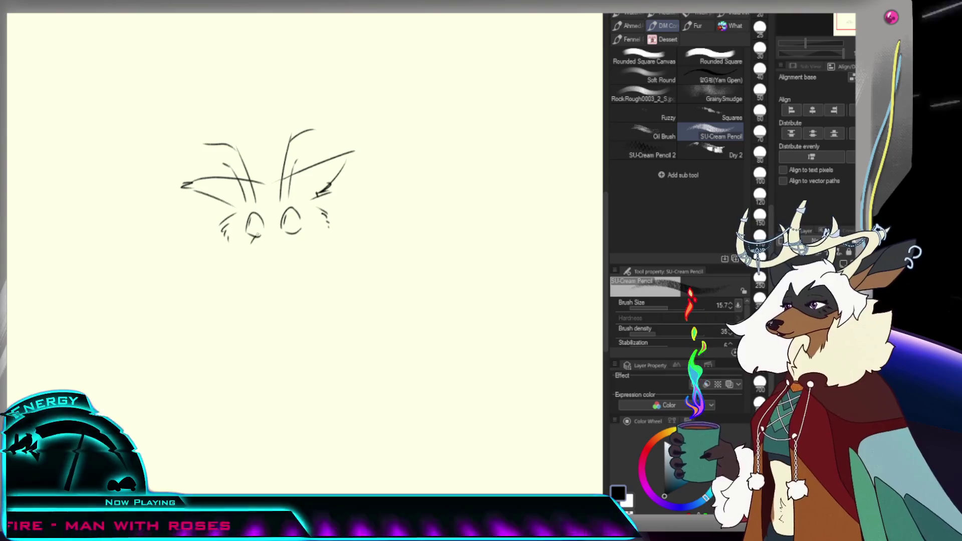
pyautogui.moveTo(256, 235); pyautogui.dragTo(288, 231)
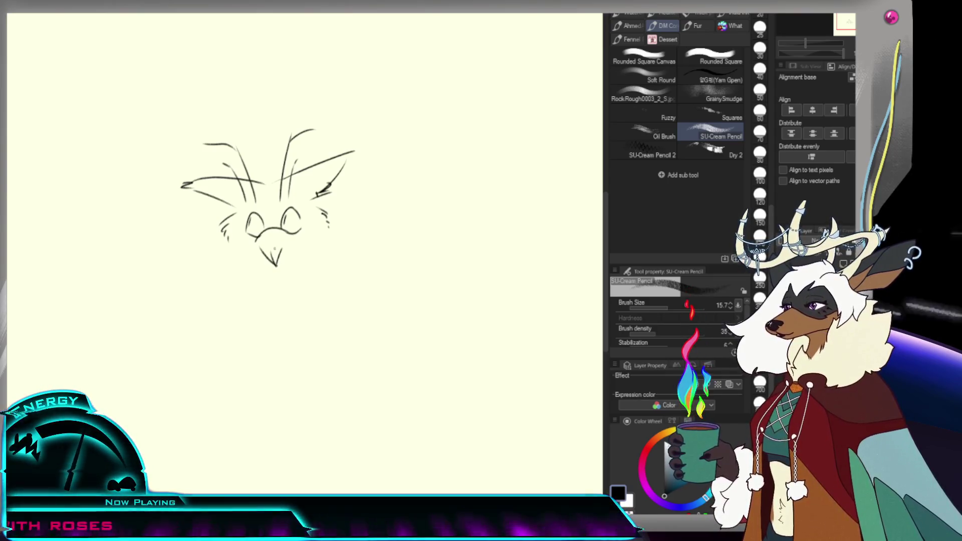
pyautogui.moveTo(275, 249); pyautogui.dragTo(271, 255)
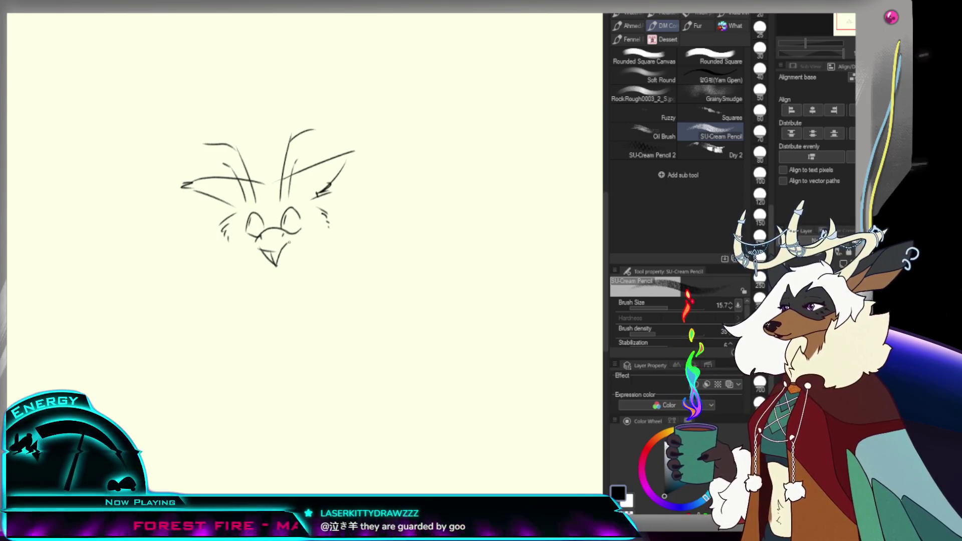
# Step: Add a short mark beside the mouth and erase parts of the upper ear strokes
pyautogui.moveTo(252, 245); pyautogui.dragTo(260, 248)
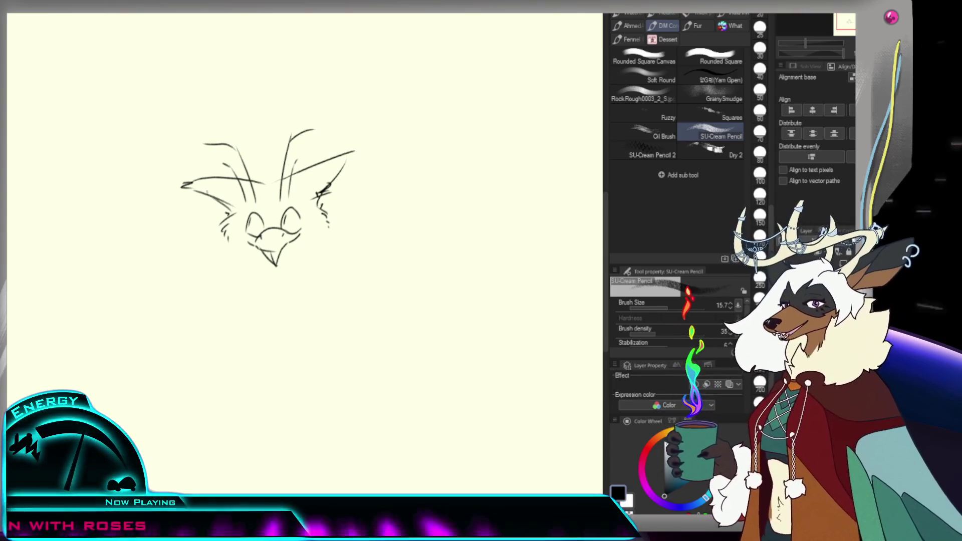
pyautogui.press('e')
pyautogui.moveTo(224, 178)
pyautogui.mouseDown()
pyautogui.moveTo(169, 187)
pyautogui.moveTo(274, 181)
pyautogui.moveTo(327, 160)
pyautogui.moveTo(288, 183)
pyautogui.mouseUp()
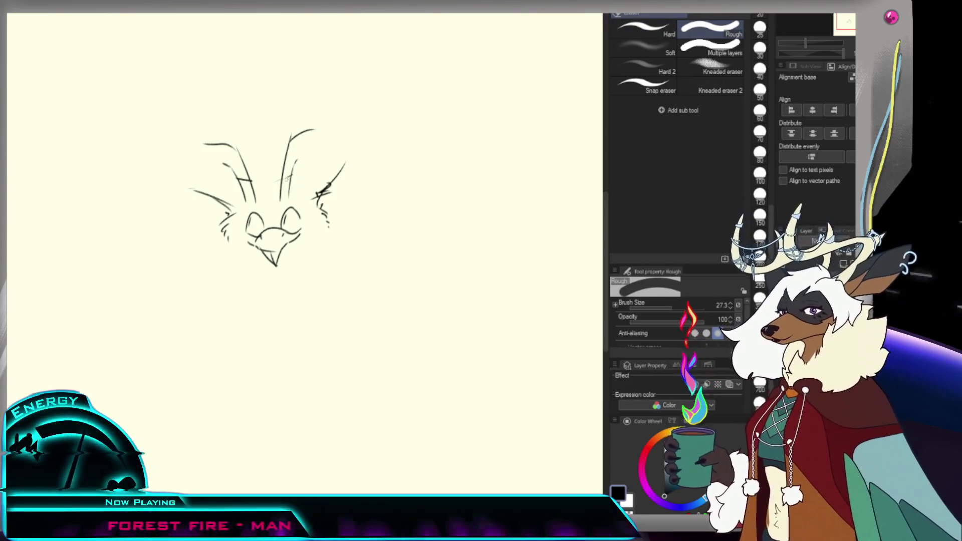
pyautogui.moveTo(239, 180); pyautogui.dragTo(167, 193)
pyautogui.press('p')
pyautogui.hotkey('ctrl', 'z')
# Step: Draw long ear lines sweeping far left and a diagonal right-ear line, undoing the overlong stroke
pyautogui.moveTo(237, 181); pyautogui.dragTo(131, 188)
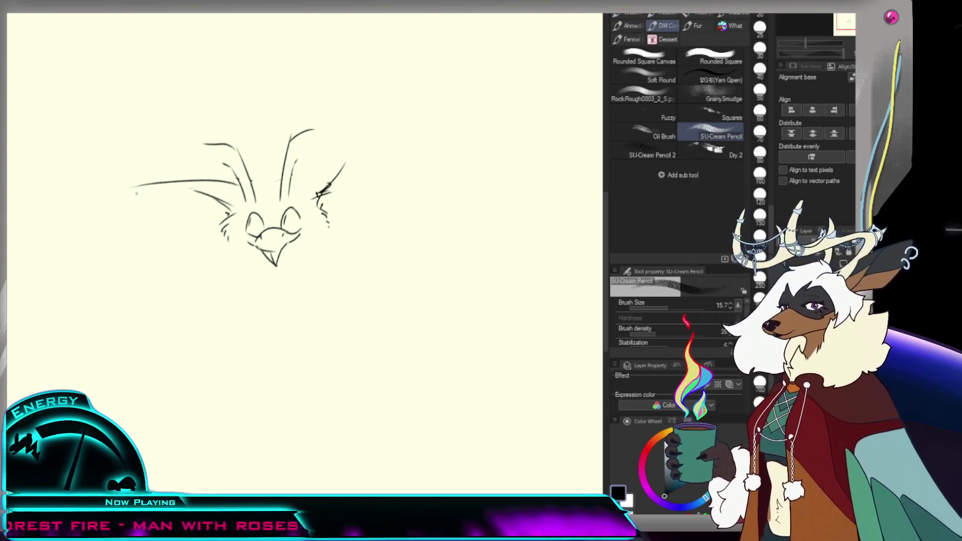
pyautogui.moveTo(210, 196); pyautogui.dragTo(129, 188)
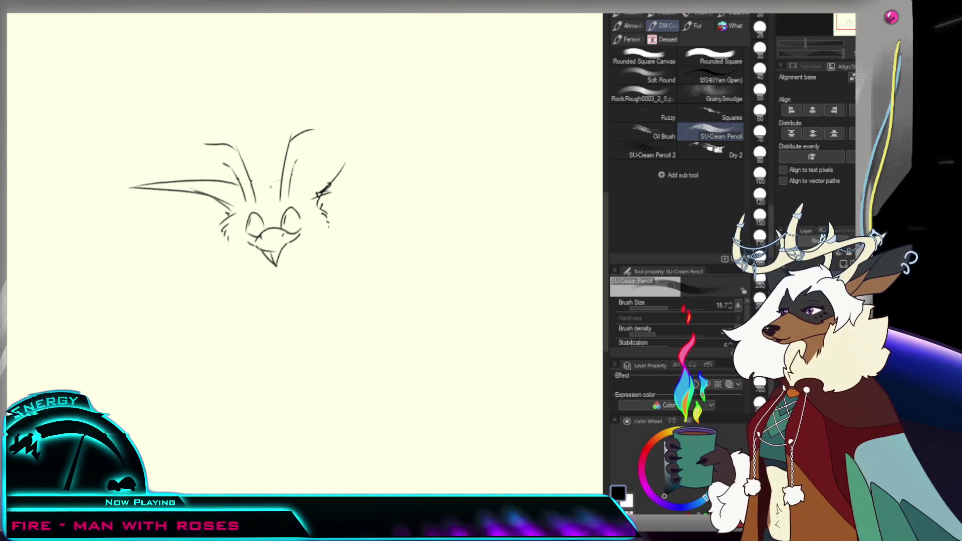
pyautogui.moveTo(253, 191); pyautogui.dragTo(270, 201)
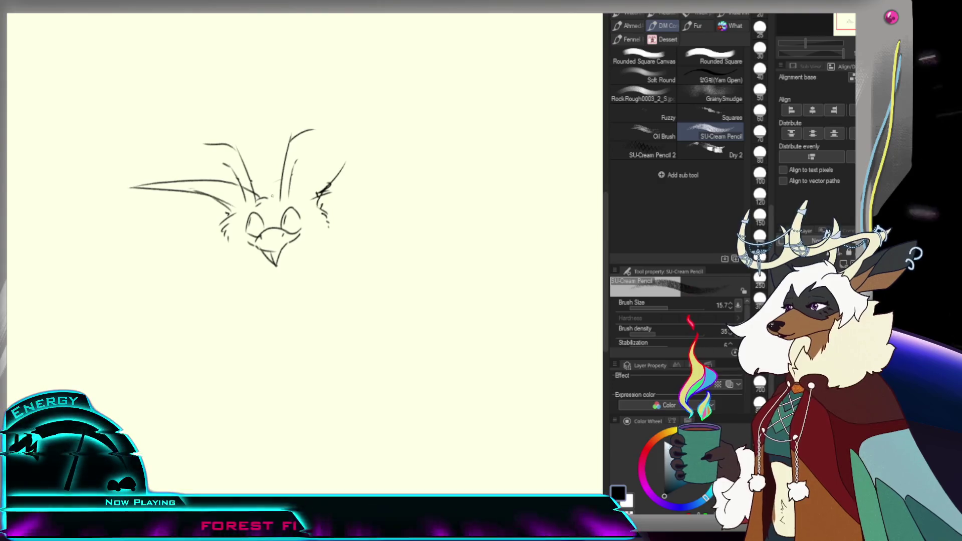
pyautogui.moveTo(273, 196); pyautogui.dragTo(294, 173)
pyautogui.hotkey('ctrl', 'z')
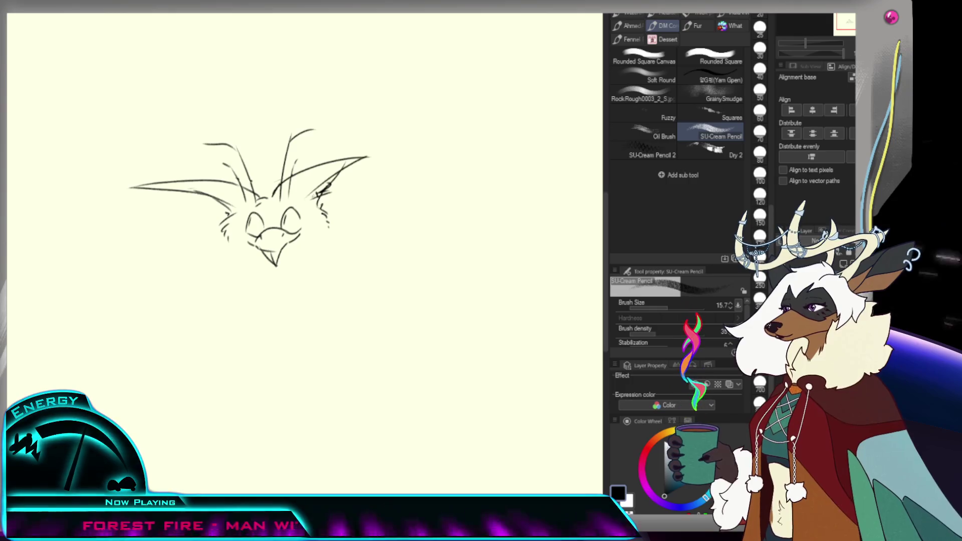
pyautogui.press('e')
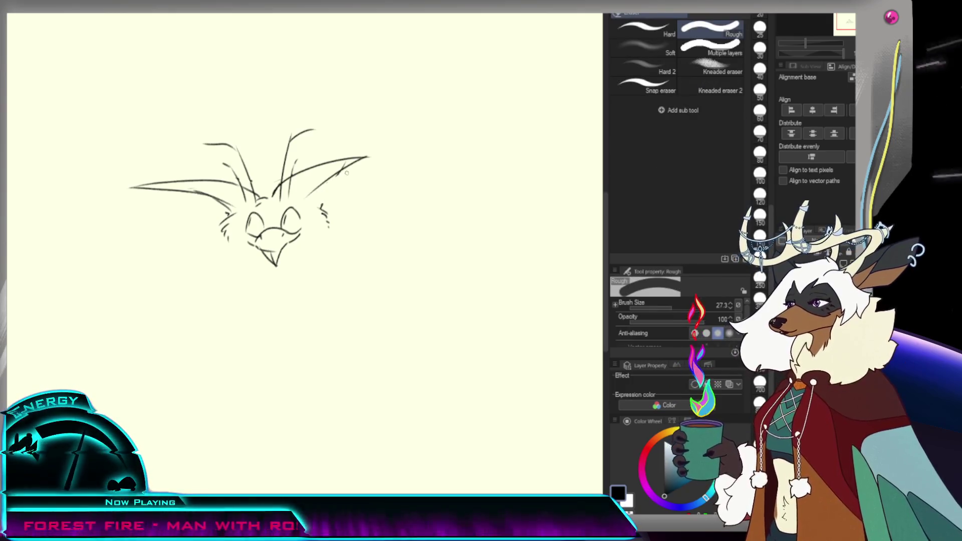
pyautogui.press('p')
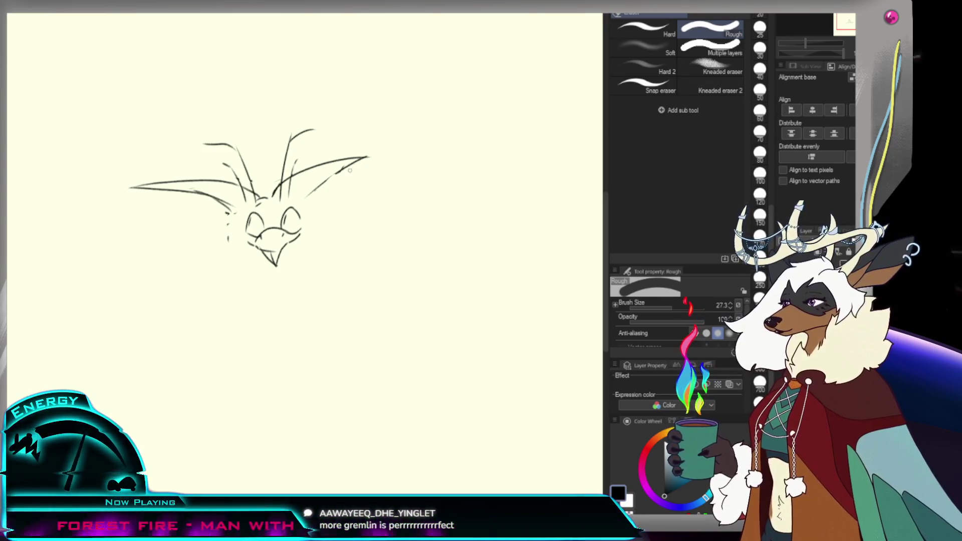
pyautogui.press('p')
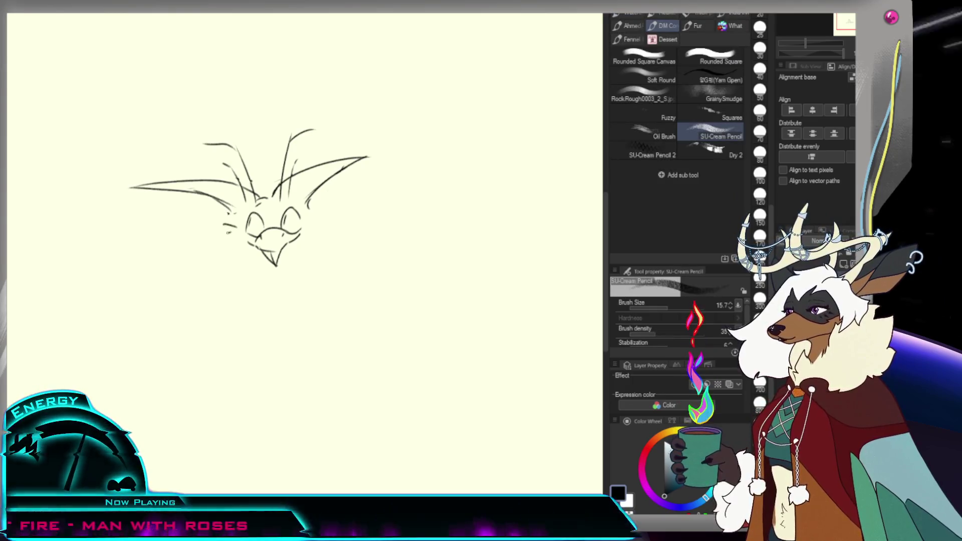
# Step: Add fur marks on both cheeks, then draw left and right neck lines and a rounded chin curve
pyautogui.moveTo(230, 245); pyautogui.dragTo(235, 252)
pyautogui.moveTo(310, 218); pyautogui.dragTo(314, 228)
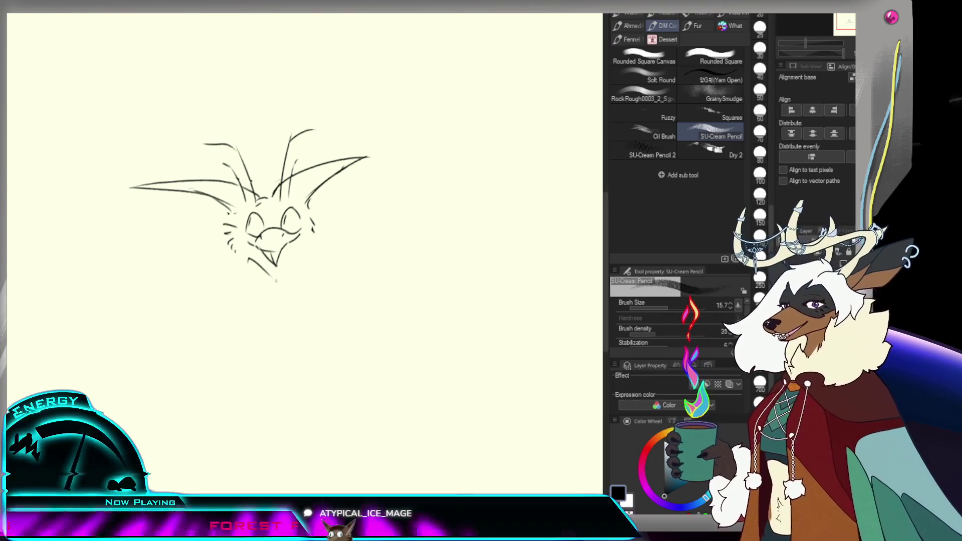
pyautogui.hotkey('ctrl', 'z')
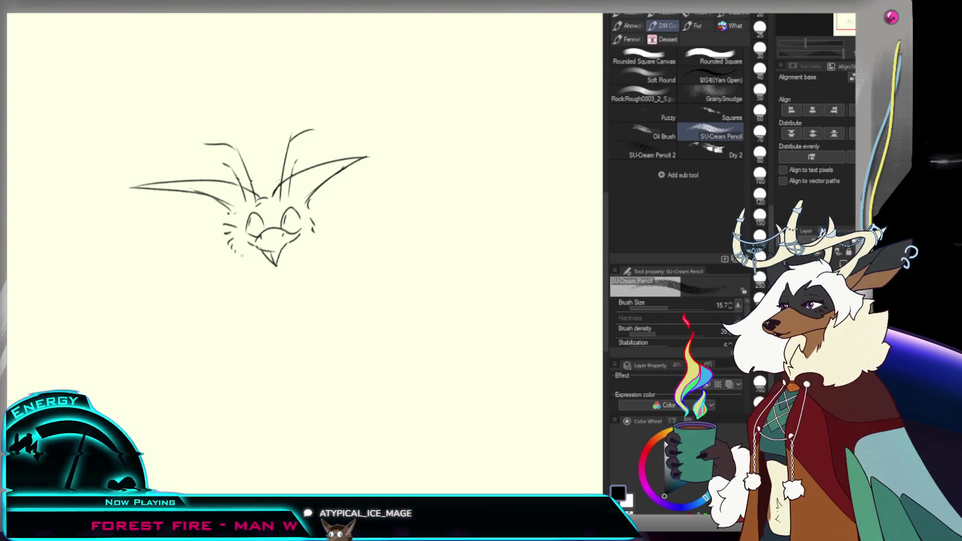
pyautogui.moveTo(261, 266); pyautogui.dragTo(253, 296)
pyautogui.moveTo(263, 297); pyautogui.dragTo(286, 299)
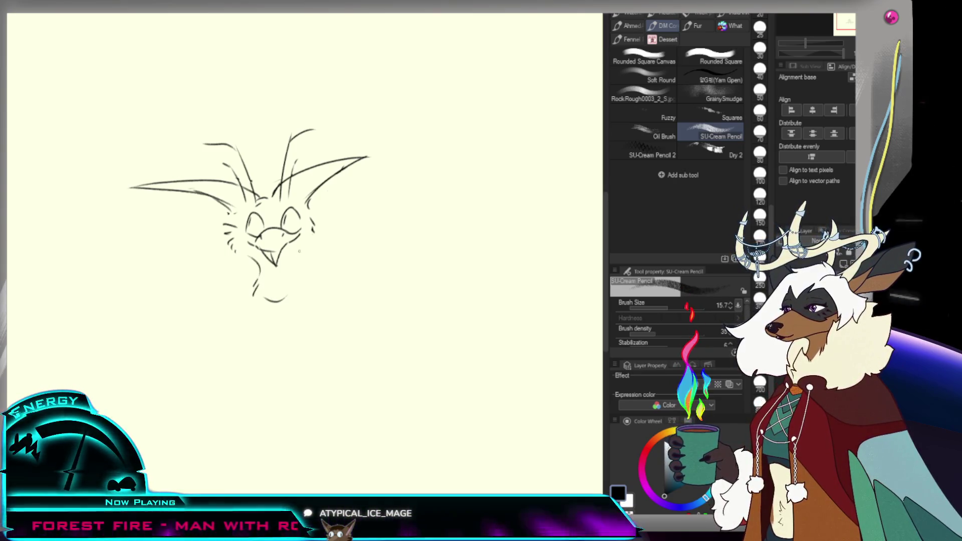
pyautogui.moveTo(295, 257); pyautogui.dragTo(302, 277)
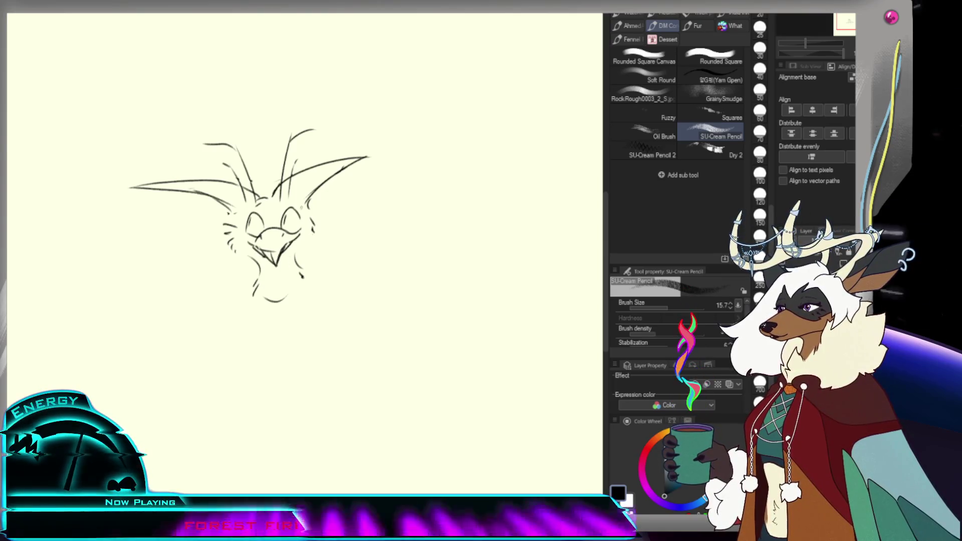
# Step: Draw a round body oval under the chin, retrying once, then flip the view and zoom out
pyautogui.scroll(-5, 307, 212)
pyautogui.scroll(3, 307, 213)
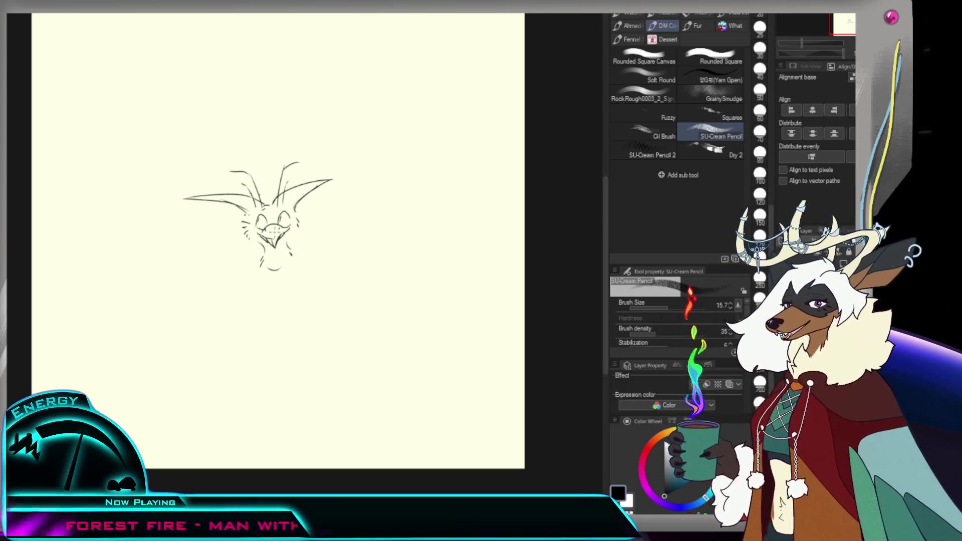
pyautogui.moveTo(262, 249)
pyautogui.mouseDown()
pyautogui.moveTo(243, 285)
pyautogui.moveTo(291, 281)
pyautogui.mouseUp()
pyautogui.hotkey('ctrl', 'z')
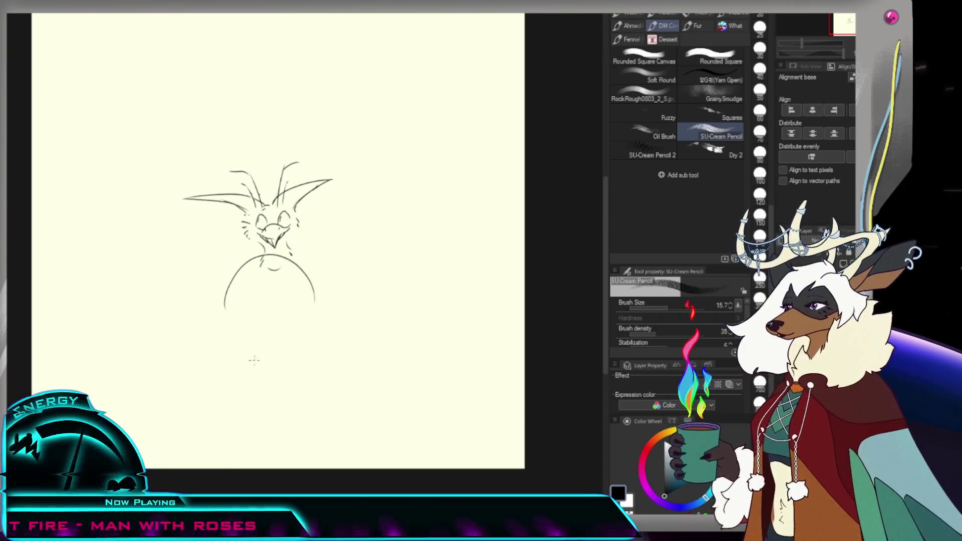
pyautogui.hotkey('ctrl', 'z')
pyautogui.moveTo(216, 346)
pyautogui.mouseDown()
pyautogui.moveTo(220, 285)
pyautogui.moveTo(296, 340)
pyautogui.mouseUp()
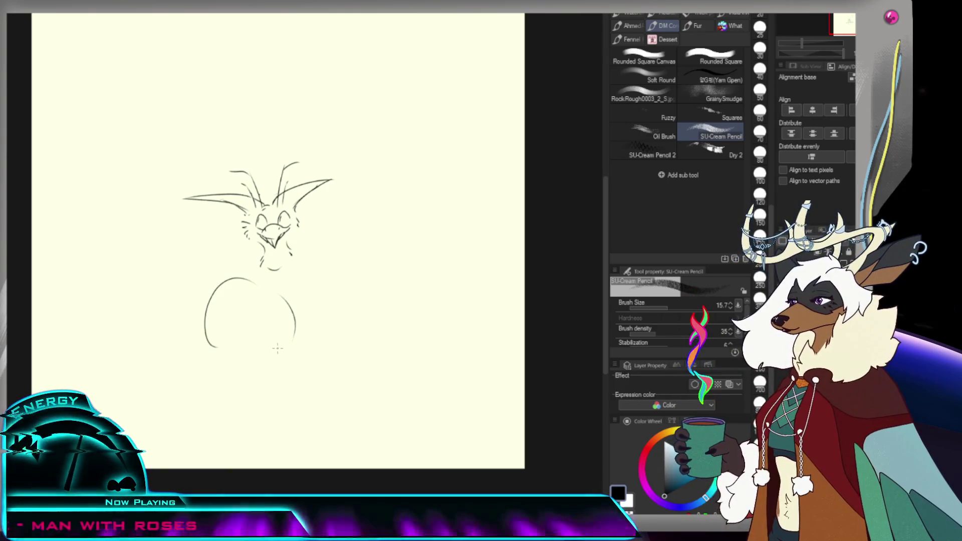
pyautogui.moveTo(275, 269)
pyautogui.mouseDown()
pyautogui.moveTo(300, 220)
pyautogui.moveTo(338, 234)
pyautogui.moveTo(318, 276)
pyautogui.mouseUp()
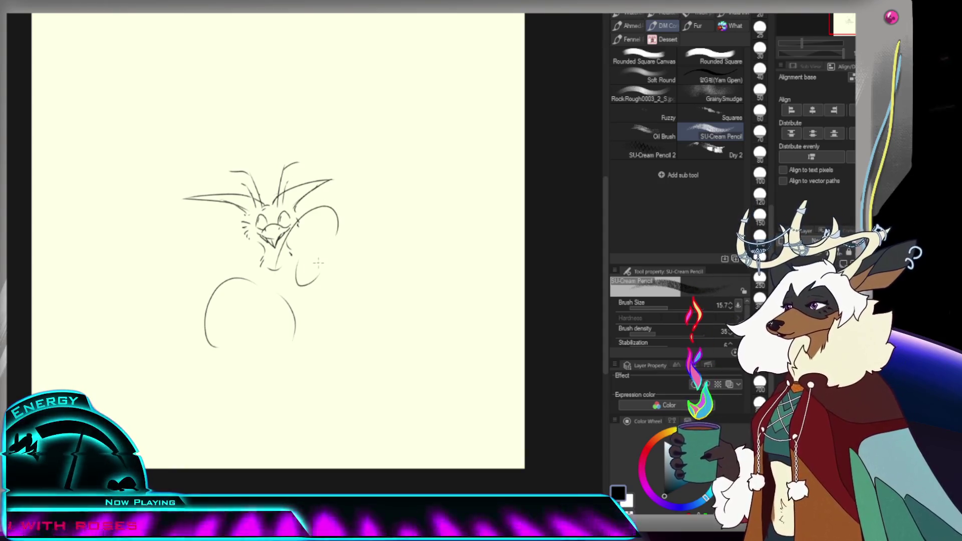
pyautogui.press('h')
pyautogui.hotkey('ctrl', '-')
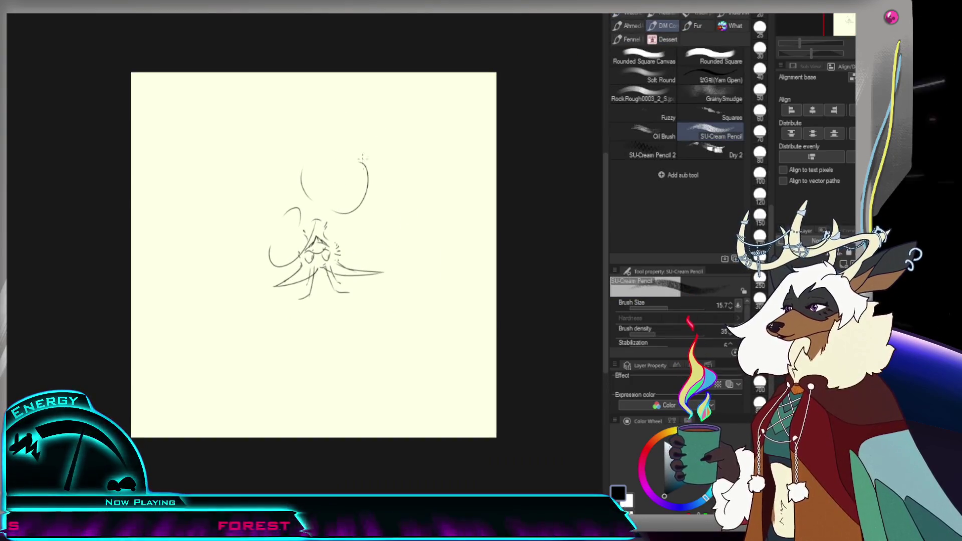
# Step: Draw a large sweeping arc around the head and figure after several undone attempts
pyautogui.moveTo(325, 144); pyautogui.dragTo(402, 259)
pyautogui.hotkey('ctrl', 'z')
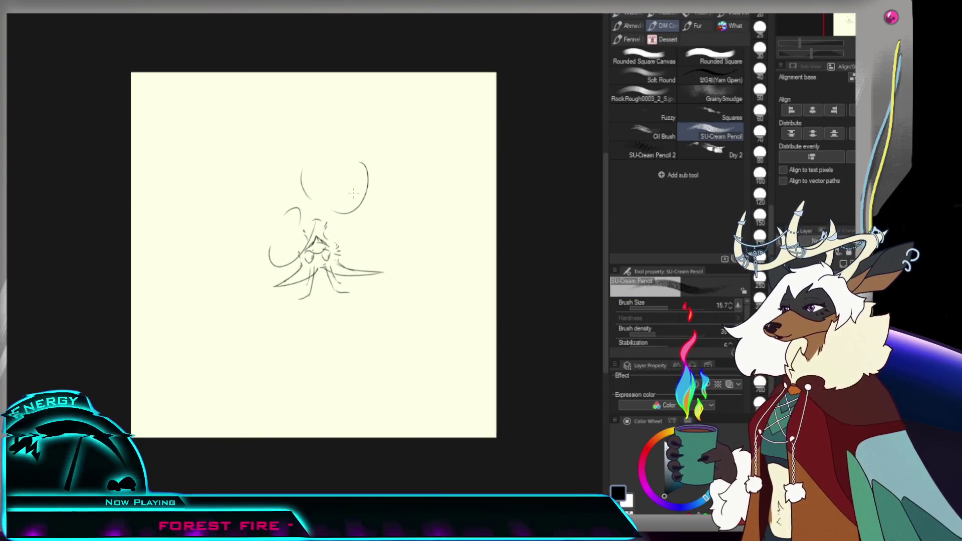
pyautogui.hotkey('ctrl', 'y')
pyautogui.hotkey('ctrl', 'z')
pyautogui.moveTo(301, 145); pyautogui.dragTo(386, 274)
pyautogui.hotkey('ctrl', 'z')
pyautogui.moveTo(323, 136); pyautogui.dragTo(425, 230)
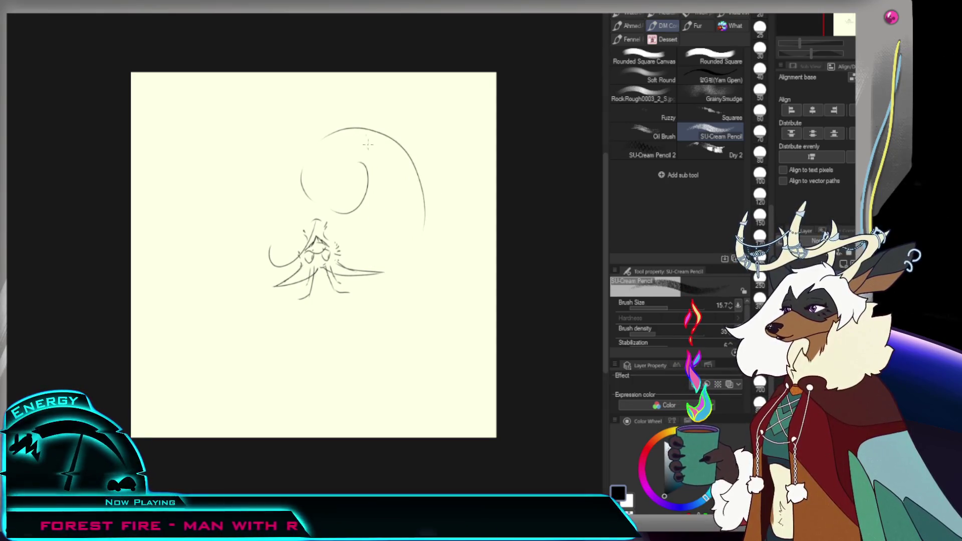
pyautogui.hotkey('ctrl', 'z')
pyautogui.moveTo(305, 147)
pyautogui.mouseDown()
pyautogui.moveTo(396, 120)
pyautogui.moveTo(351, 114)
pyautogui.moveTo(441, 225)
pyautogui.mouseUp()
pyautogui.hotkey('ctrl', 'z')
pyautogui.hotkey('ctrl', 'z')
pyautogui.moveTo(308, 155); pyautogui.dragTo(433, 227)
pyautogui.hotkey('ctrl', 'z')
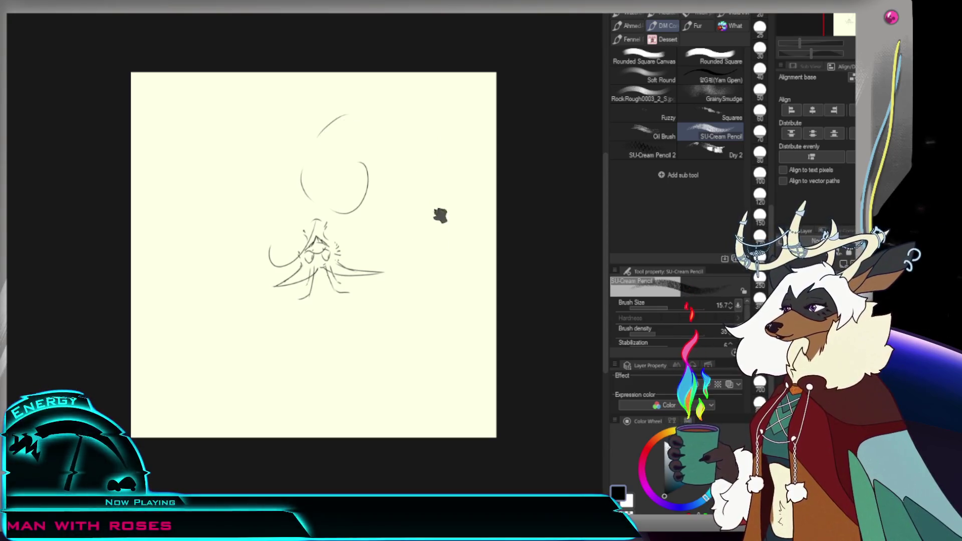
pyautogui.moveTo(368, 118)
pyautogui.mouseDown()
pyautogui.moveTo(435, 271)
pyautogui.moveTo(355, 302)
pyautogui.mouseUp()
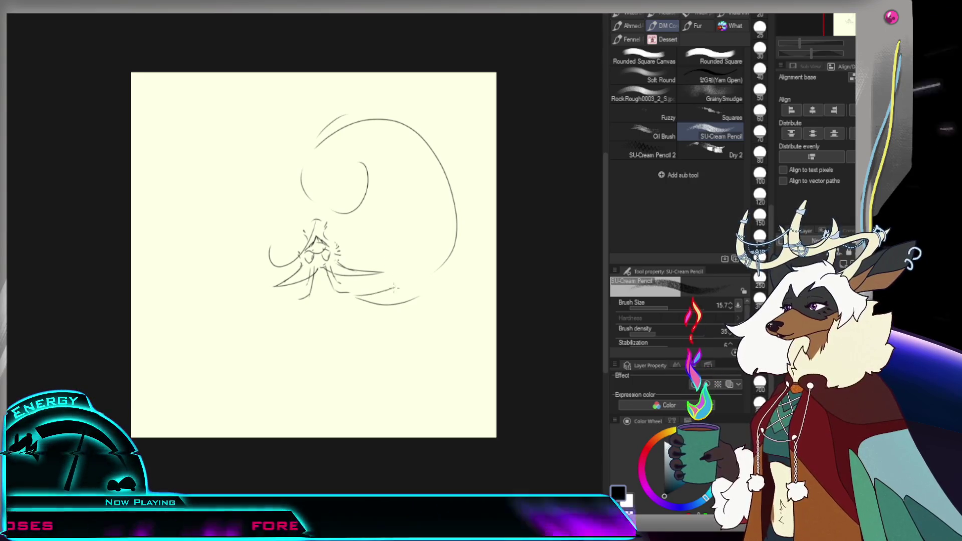
# Step: Add a shorter arc over the head and flowing strokes down the right side
pyautogui.moveTo(379, 289); pyautogui.dragTo(395, 281)
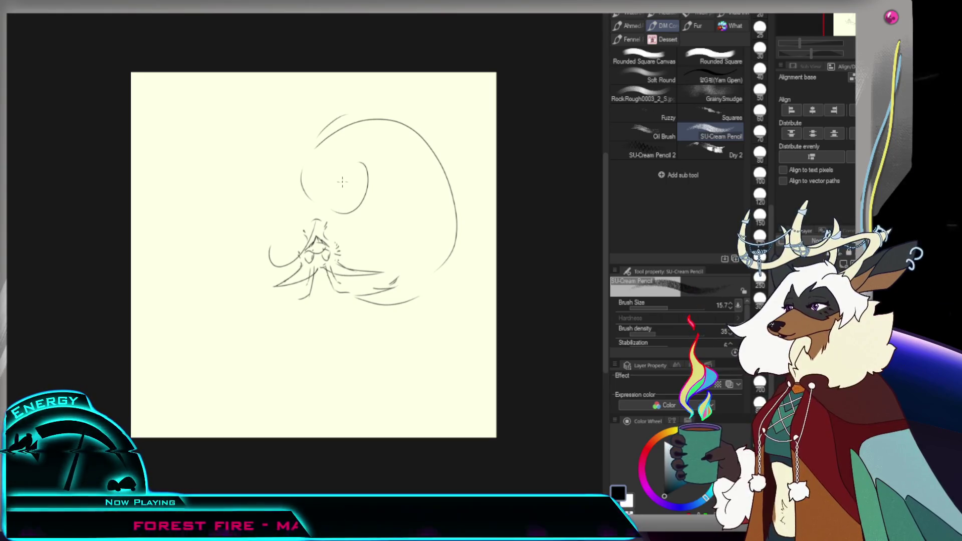
pyautogui.moveTo(344, 156); pyautogui.dragTo(382, 210)
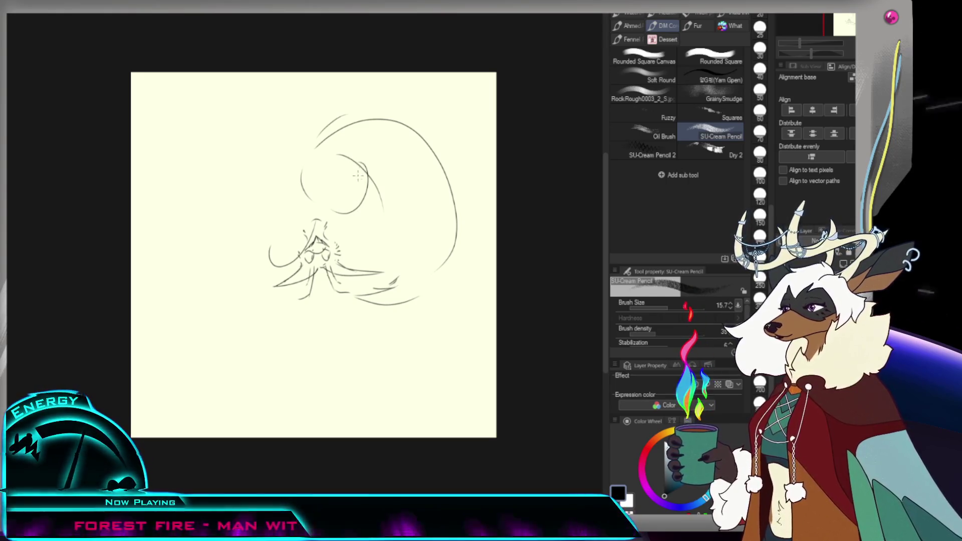
pyautogui.hotkey('ctrl', 'z')
pyautogui.moveTo(340, 150); pyautogui.dragTo(365, 198)
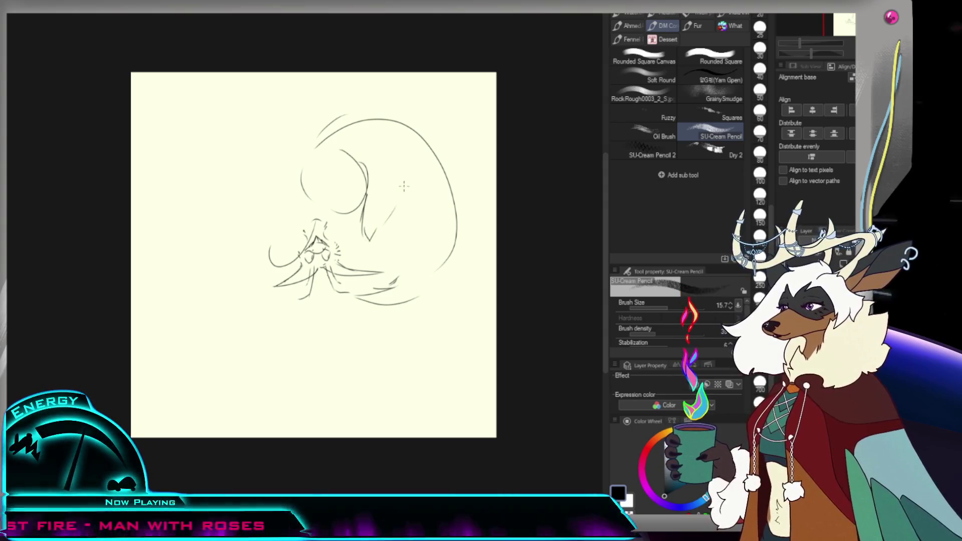
pyautogui.moveTo(417, 206); pyautogui.dragTo(411, 269)
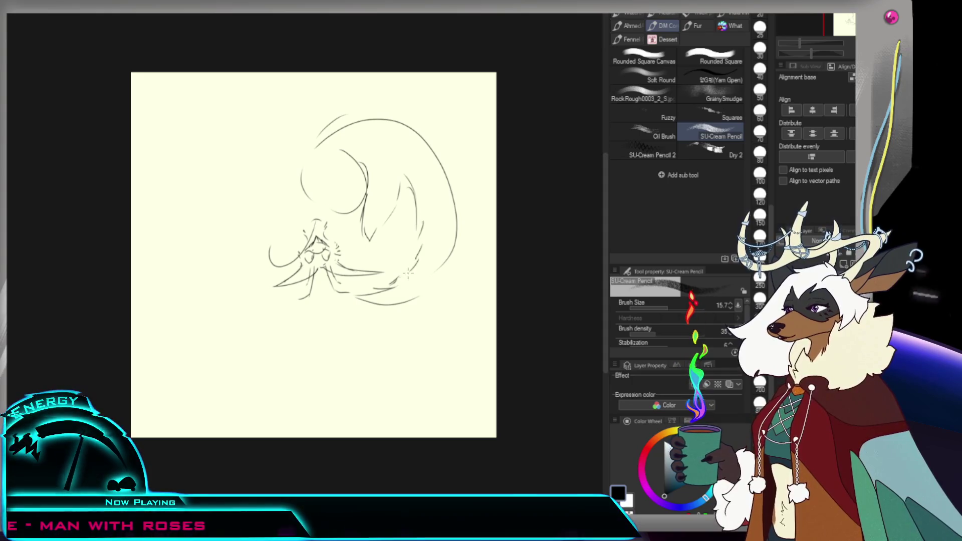
pyautogui.moveTo(418, 211); pyautogui.dragTo(429, 268)
pyautogui.hotkey('ctrl', 'z')
pyautogui.moveTo(429, 225)
pyautogui.mouseDown()
pyautogui.moveTo(414, 295)
pyautogui.moveTo(354, 302)
pyautogui.mouseUp()
# Step: Redraw the head's left outline further right and add flowing curves down its left side
pyautogui.press('e')
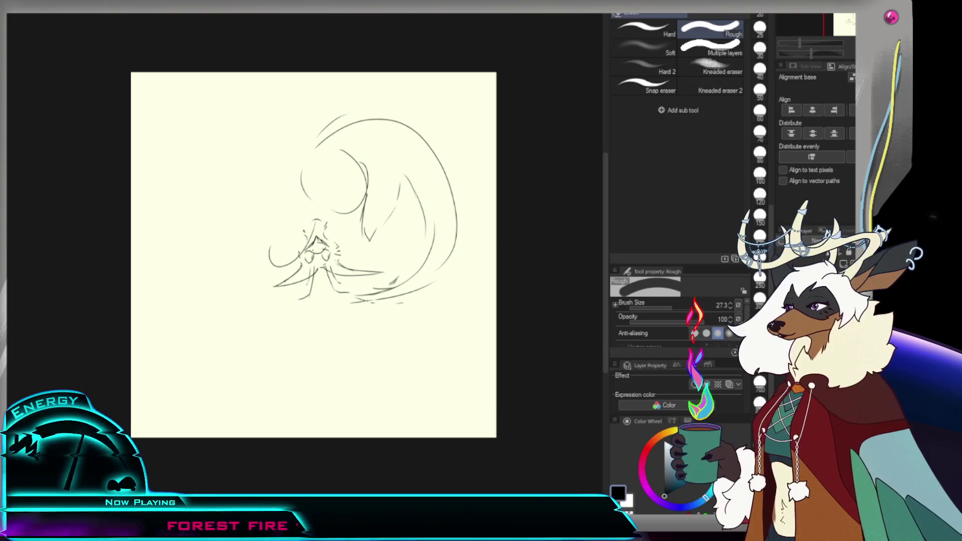
pyautogui.press('p')
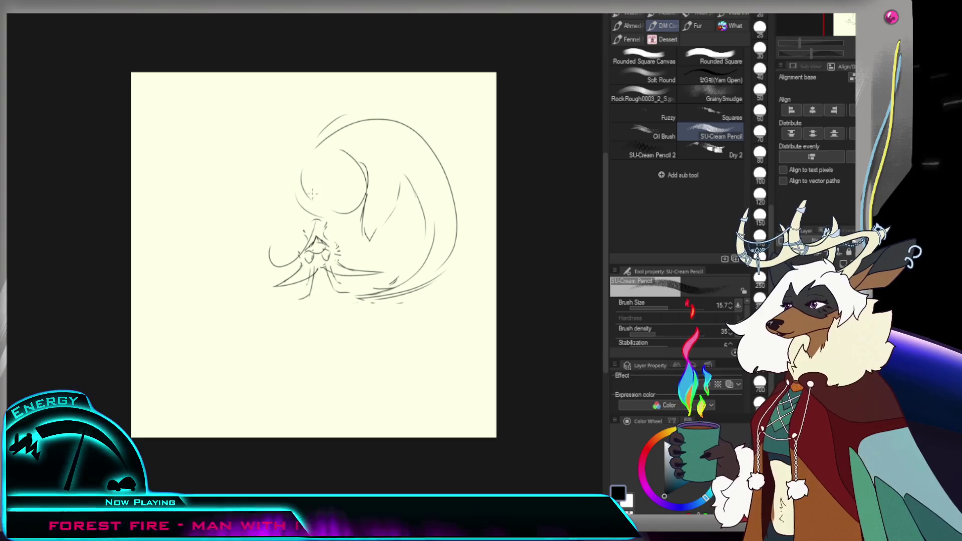
pyautogui.hotkey('ctrl', 'z')
pyautogui.moveTo(294, 157); pyautogui.dragTo(296, 201)
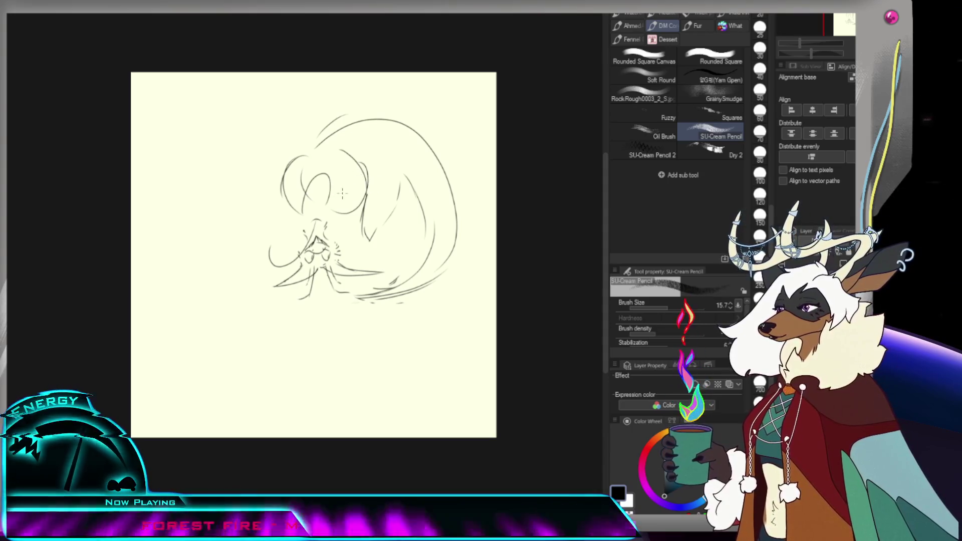
pyautogui.press('e')
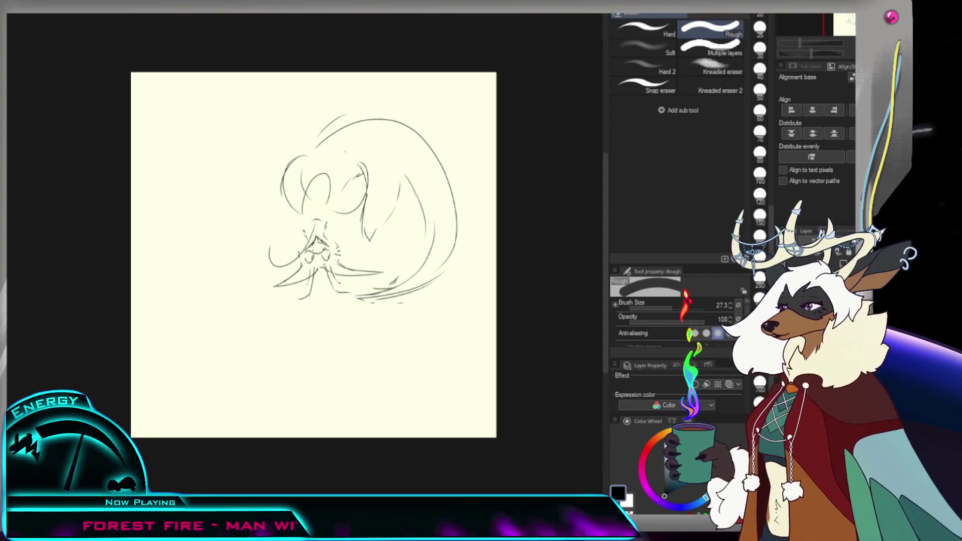
pyautogui.press('p')
pyautogui.moveTo(280, 185); pyautogui.dragTo(241, 242)
pyautogui.moveTo(285, 165); pyautogui.dragTo(272, 210)
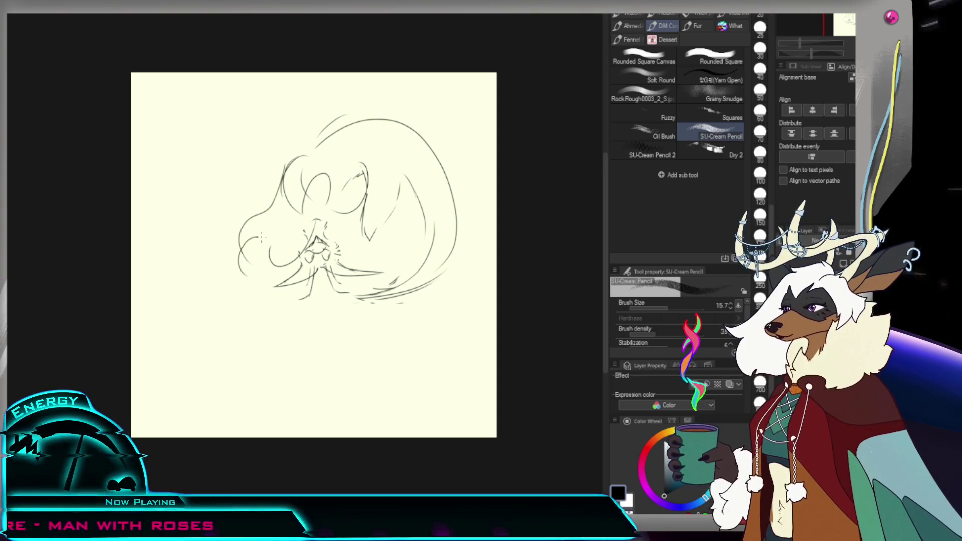
pyautogui.moveTo(278, 179); pyautogui.dragTo(267, 262)
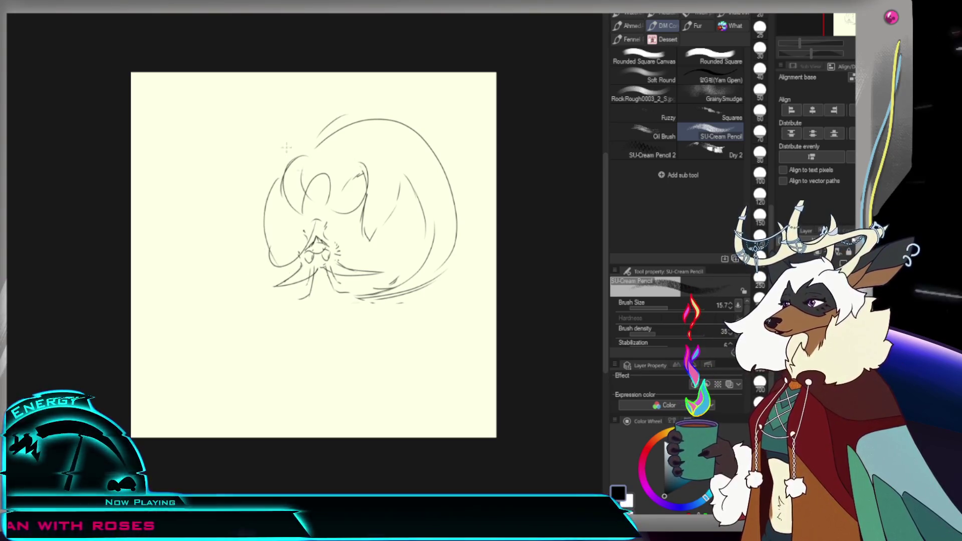
pyautogui.press('m')
pyautogui.moveTo(302, 230); pyautogui.dragTo(369, 283)
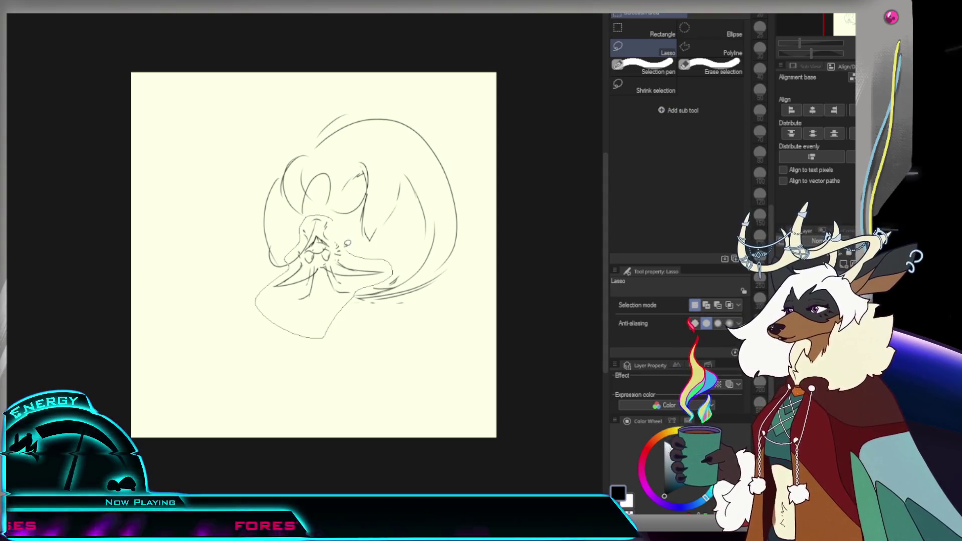
# Step: Move the selected face area down about 50 px and deselect it
pyautogui.hotkey('ctrl', 't')
pyautogui.moveTo(377, 297); pyautogui.dragTo(367, 326)
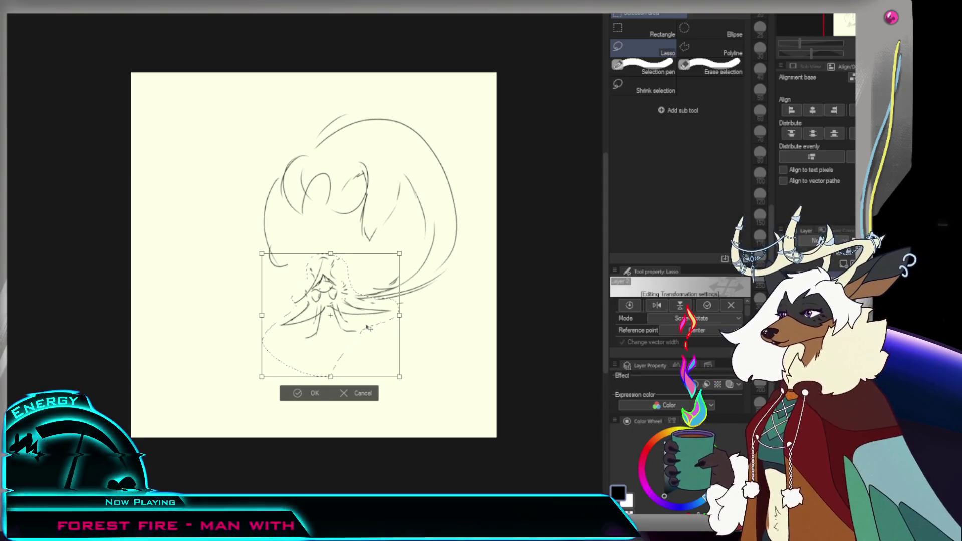
pyautogui.click(328, 392)
pyautogui.hotkey('ctrl', 'd')
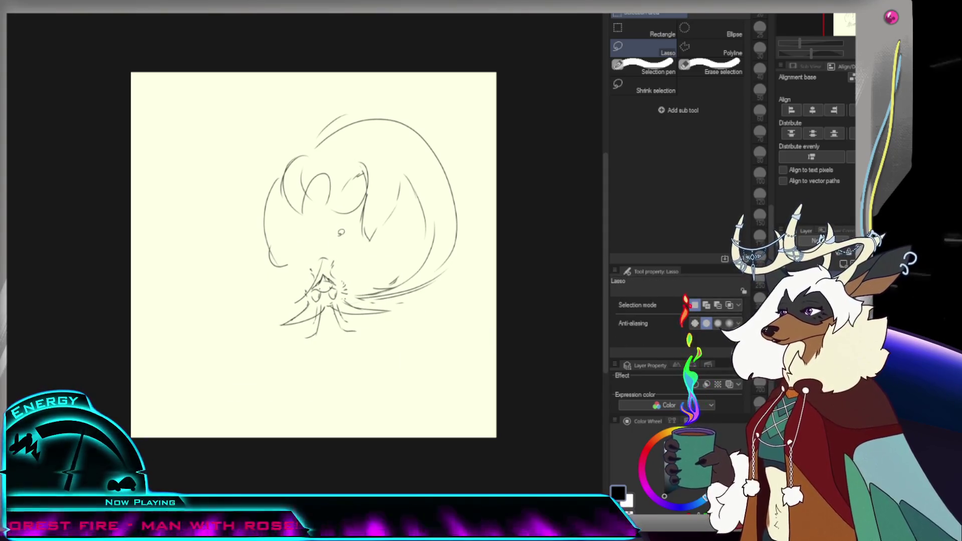
pyautogui.press('p')
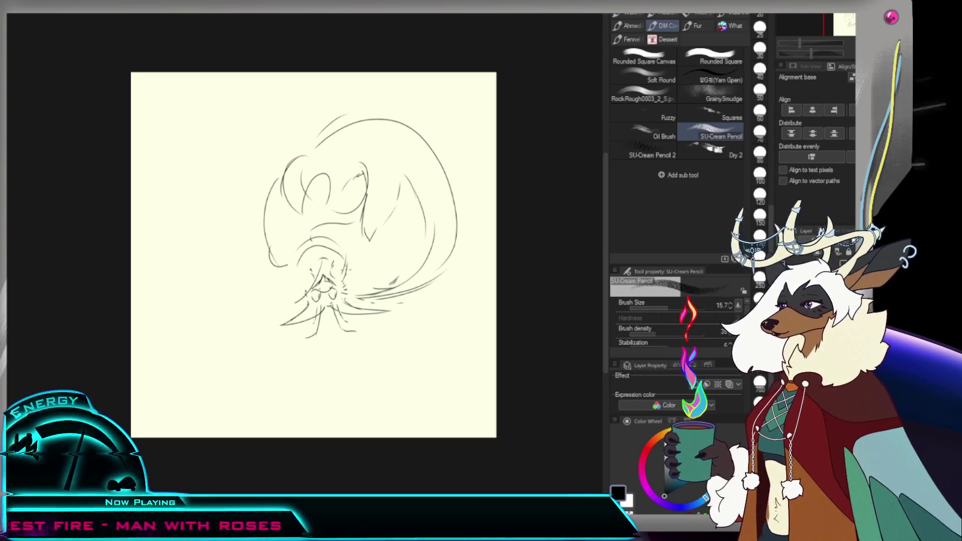
# Step: Sketch the outstretched arm reaching down-left, ending in a fingered hand
pyautogui.press('e')
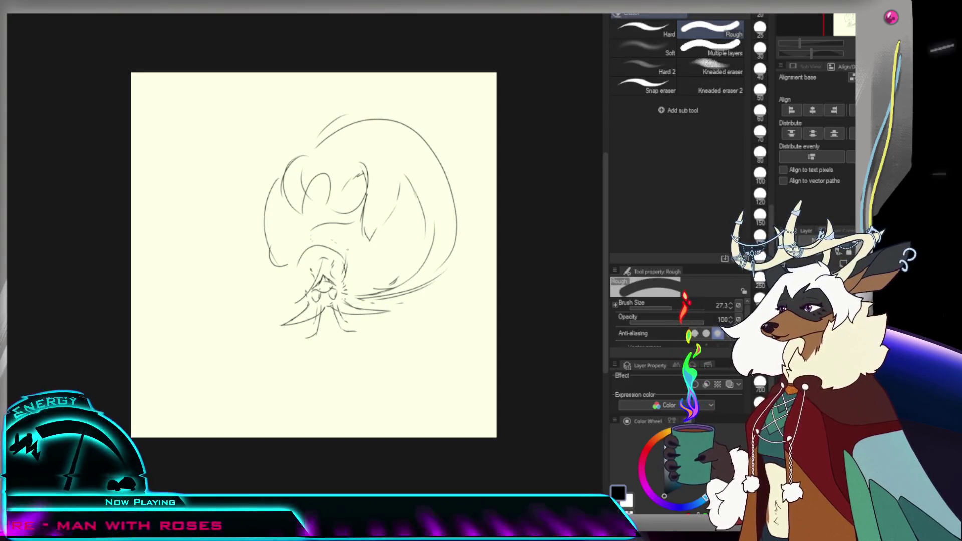
pyautogui.press('p')
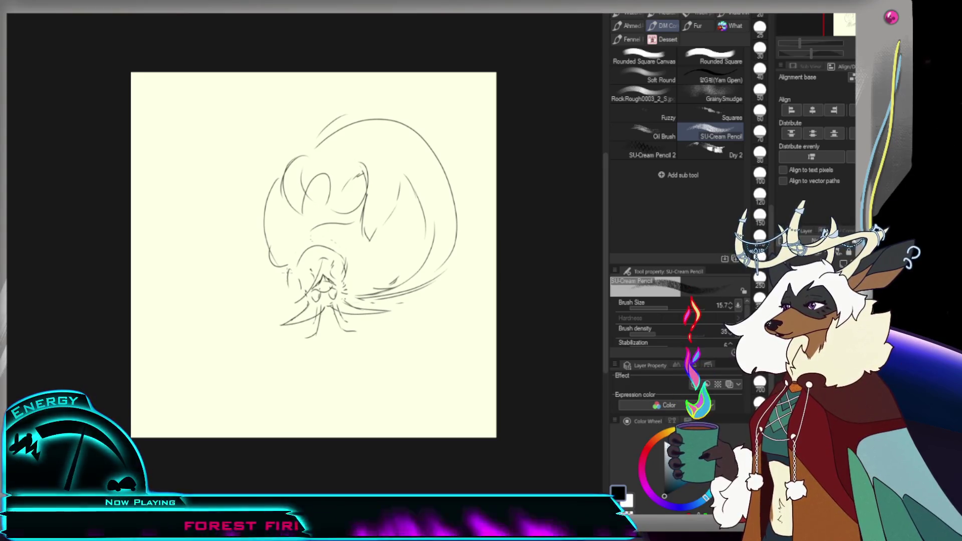
pyautogui.moveTo(280, 278); pyautogui.dragTo(251, 312)
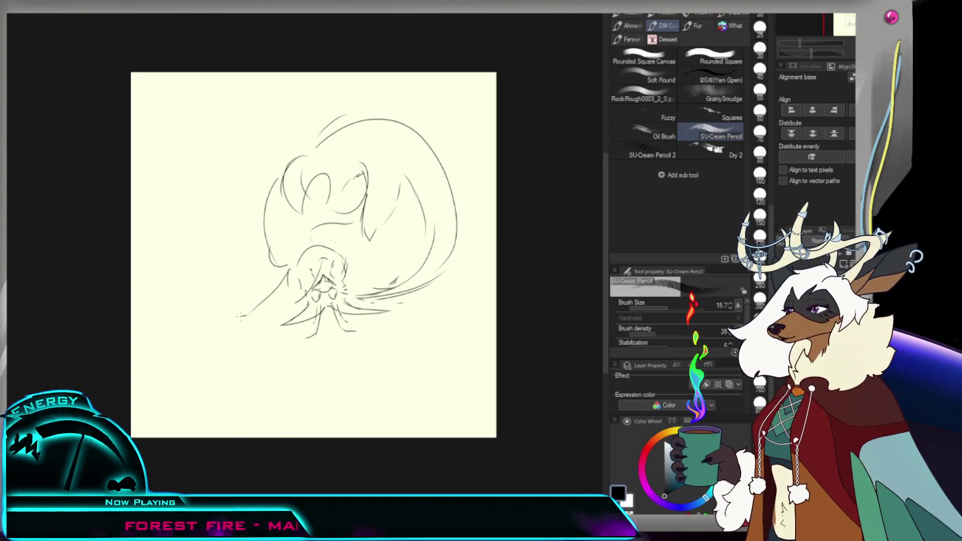
pyautogui.moveTo(247, 313); pyautogui.dragTo(227, 316)
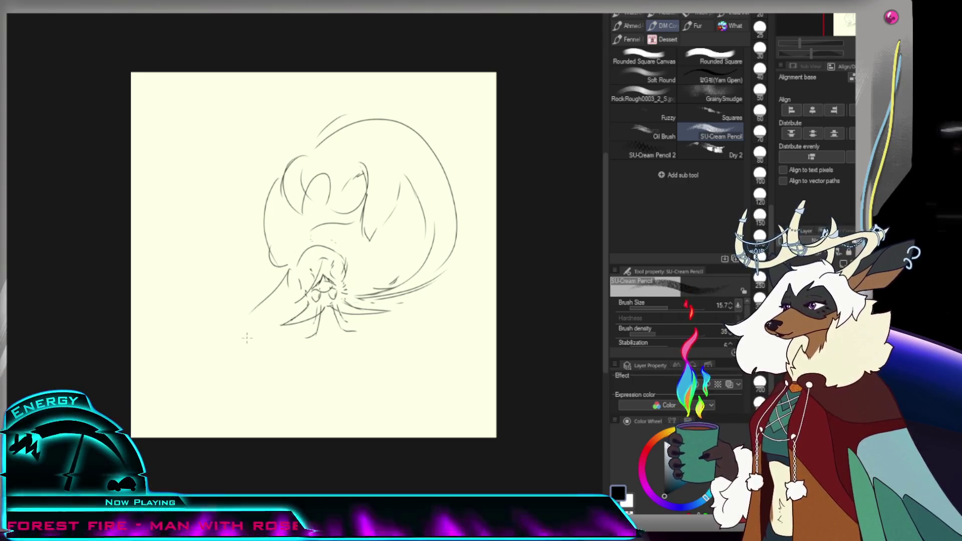
pyautogui.moveTo(248, 312); pyautogui.dragTo(222, 323)
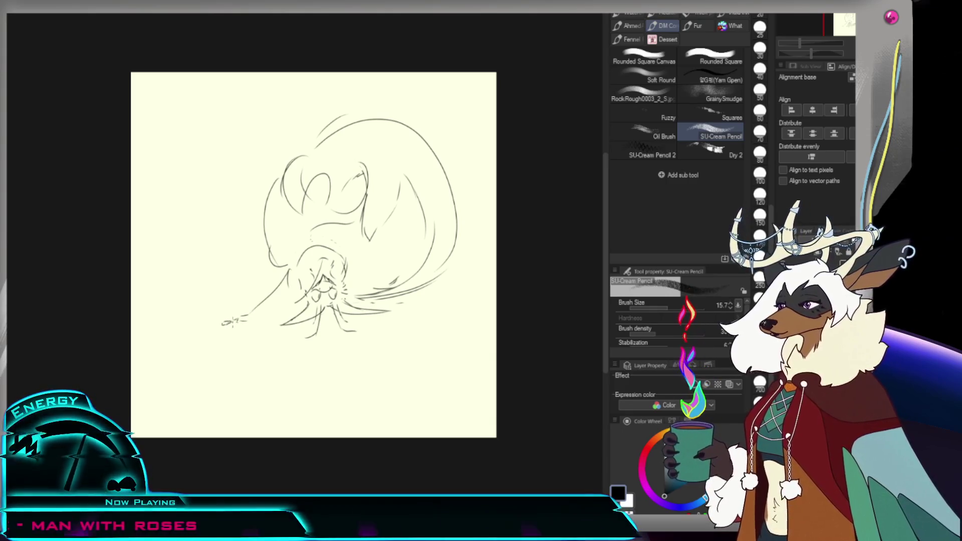
pyautogui.moveTo(233, 324)
pyautogui.mouseDown()
pyautogui.moveTo(241, 320)
pyautogui.moveTo(228, 334)
pyautogui.moveTo(247, 321)
pyautogui.mouseUp()
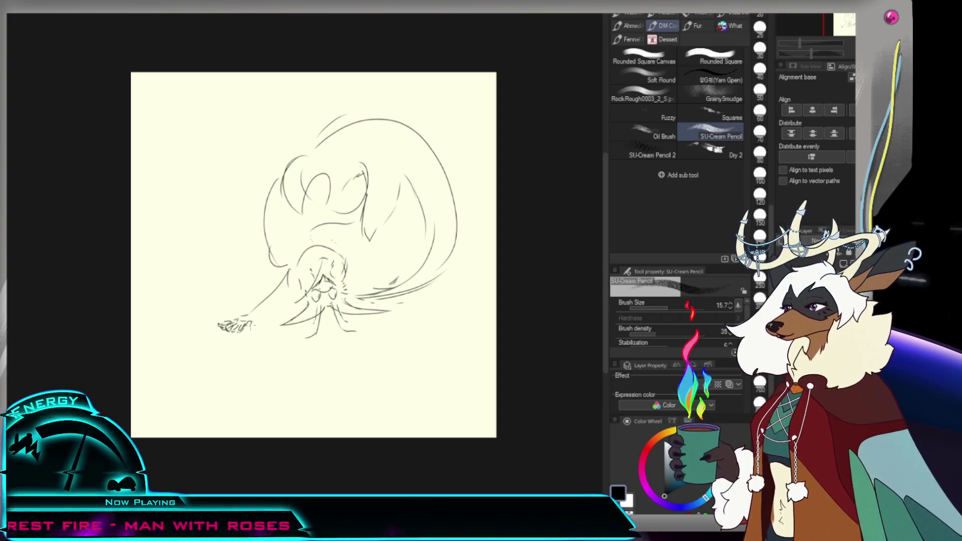
pyautogui.moveTo(245, 324); pyautogui.dragTo(295, 282)
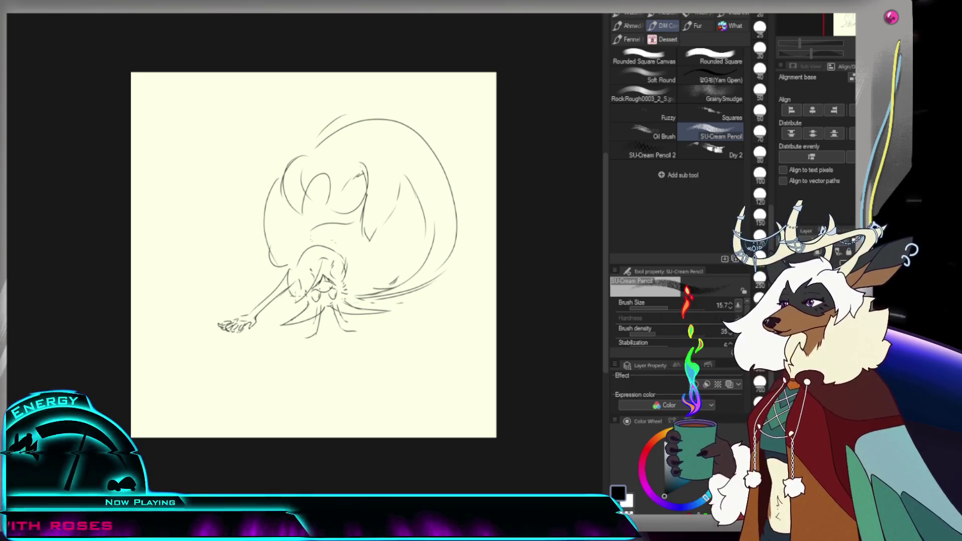
# Step: Sketch the right arm with its fingers and add a small mark beside the right hand
pyautogui.press('e')
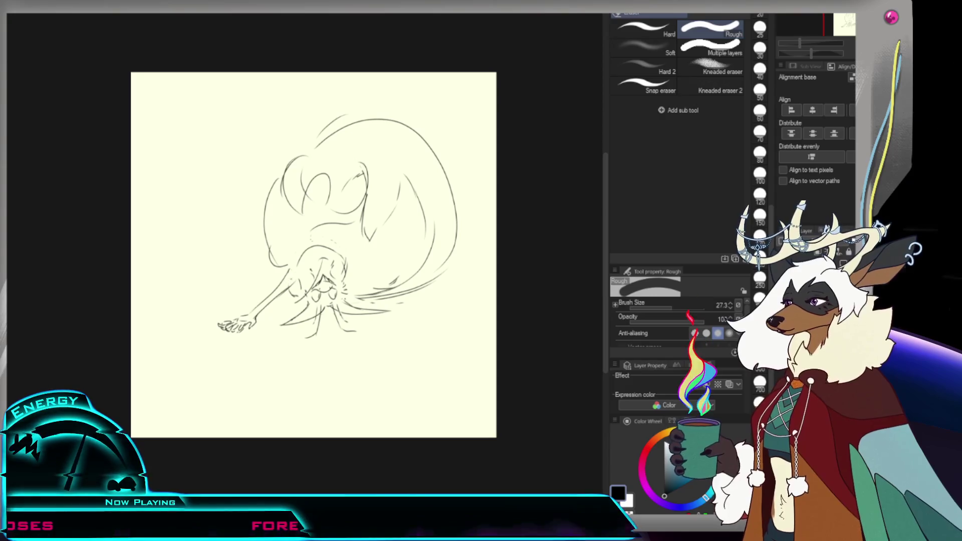
pyautogui.press('p')
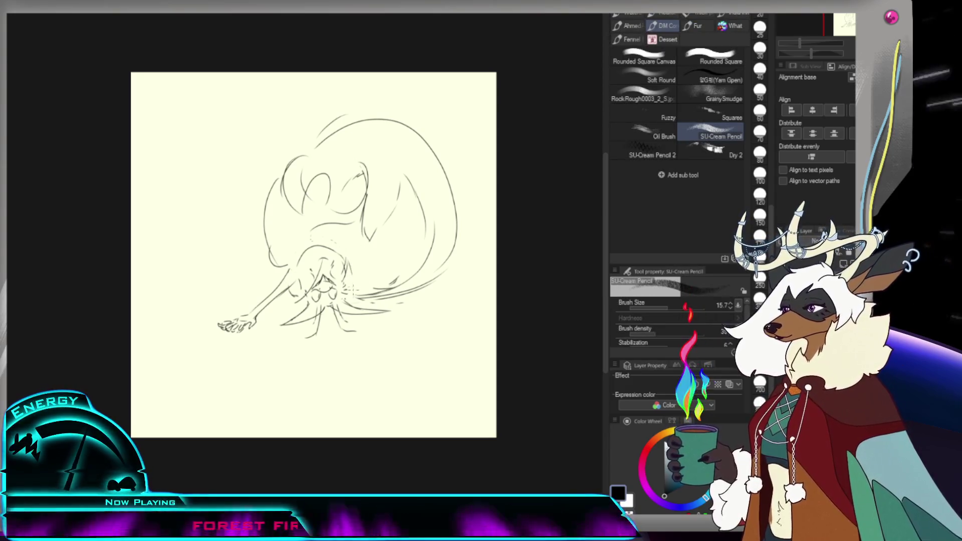
pyautogui.moveTo(363, 293); pyautogui.dragTo(412, 306)
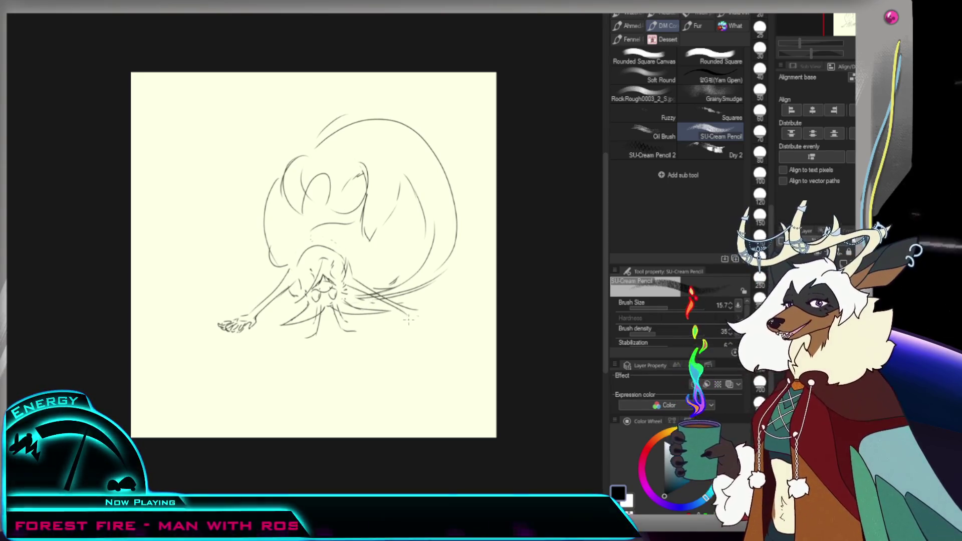
pyautogui.press('e')
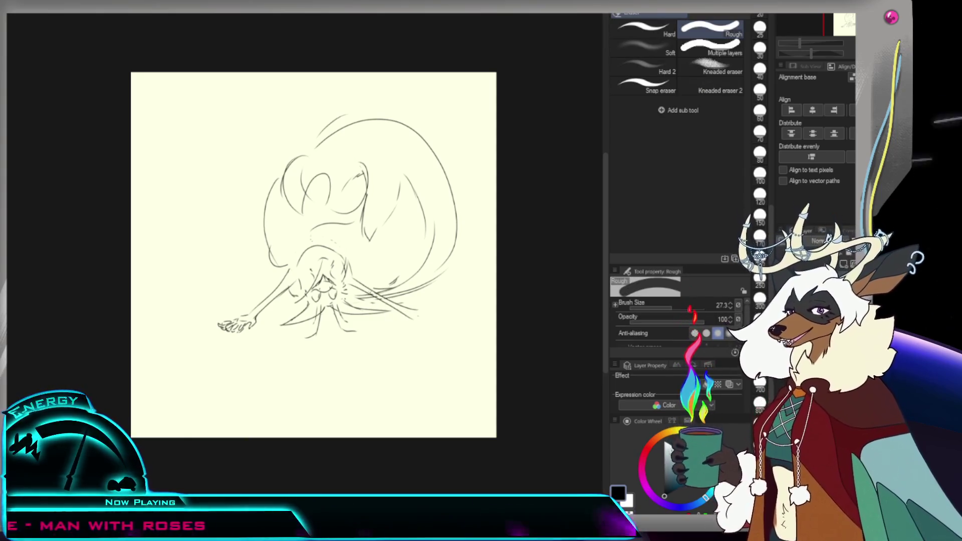
pyautogui.press('p')
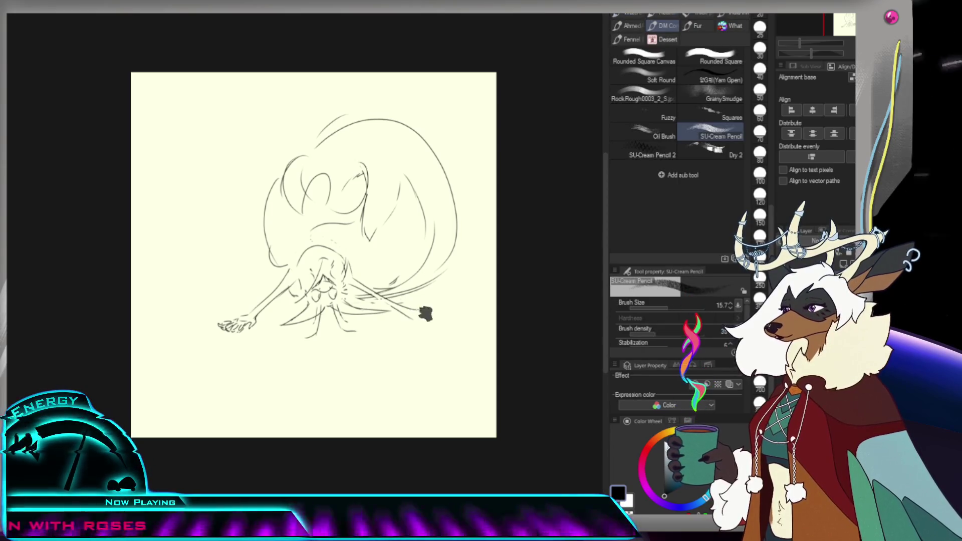
pyautogui.press('e')
pyautogui.press('p')
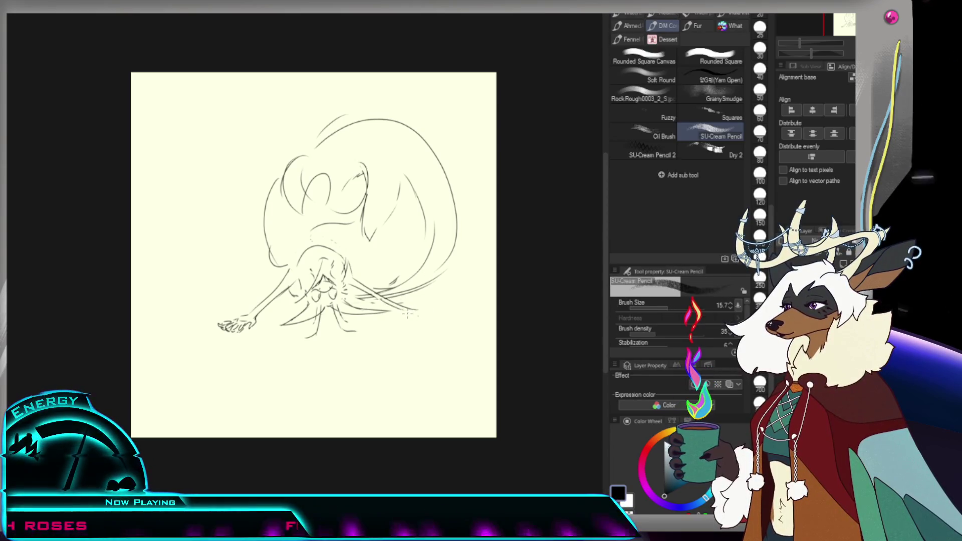
pyautogui.moveTo(403, 311); pyautogui.dragTo(408, 317)
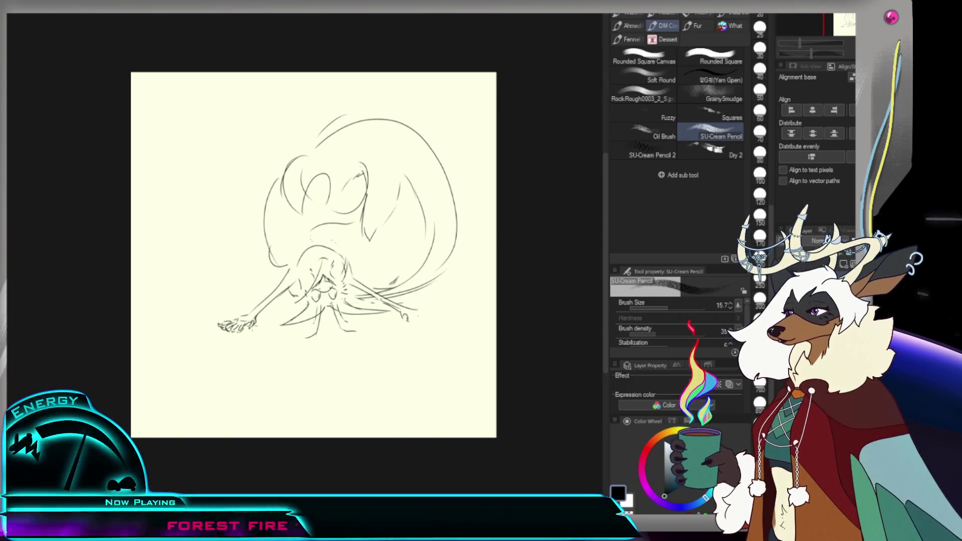
pyautogui.moveTo(406, 313); pyautogui.dragTo(420, 317)
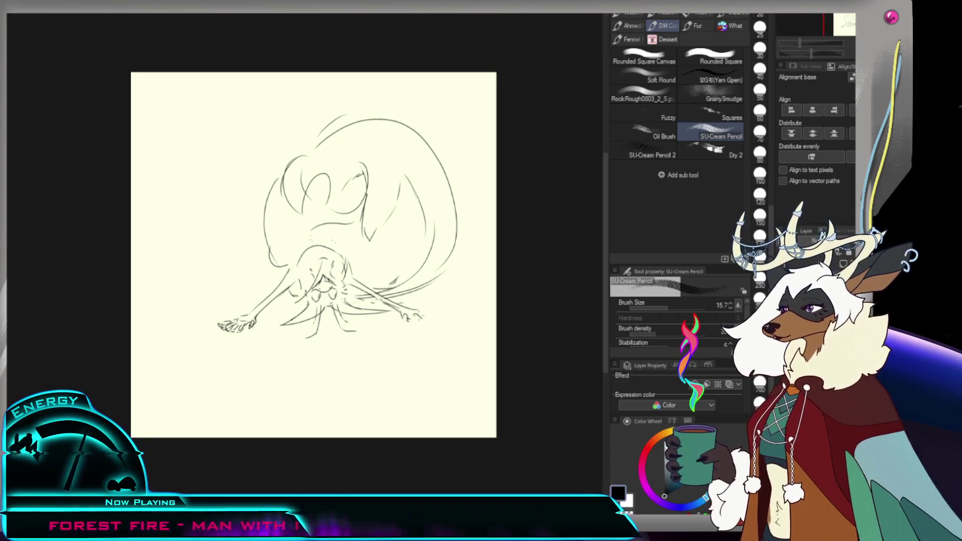
pyautogui.hotkey('ctrl', 'z')
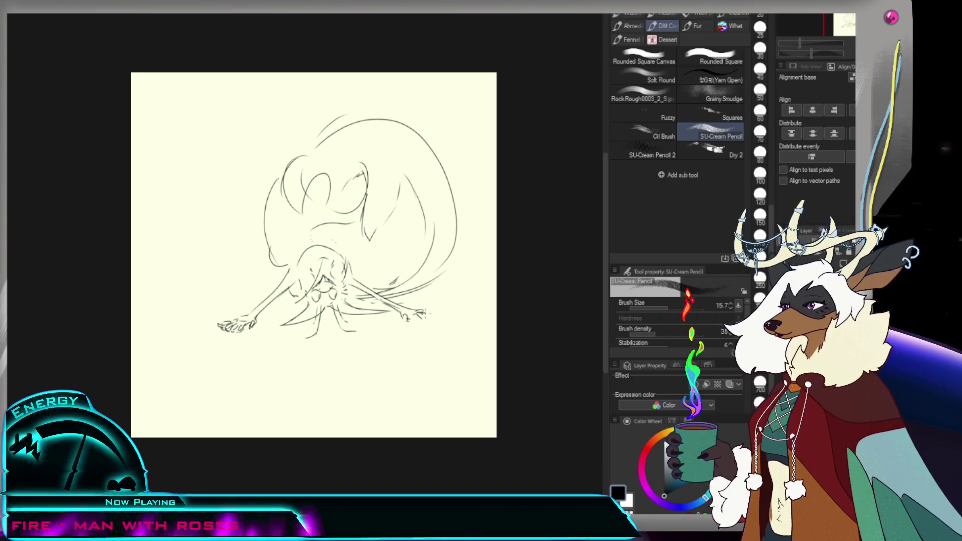
pyautogui.moveTo(426, 314); pyautogui.dragTo(423, 319)
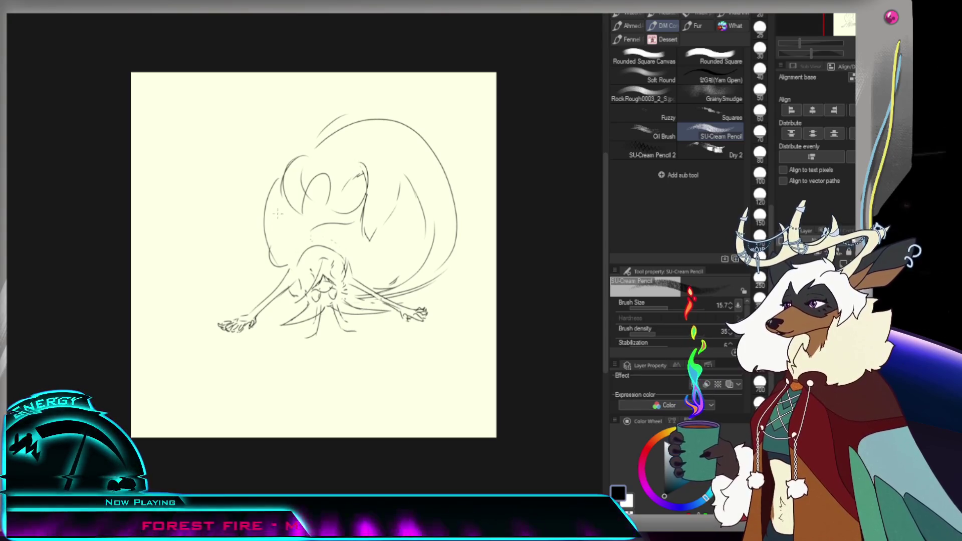
# Step: Sketch a small oval at the left of the fox's body to start a second hand
pyautogui.moveTo(263, 239); pyautogui.dragTo(272, 263)
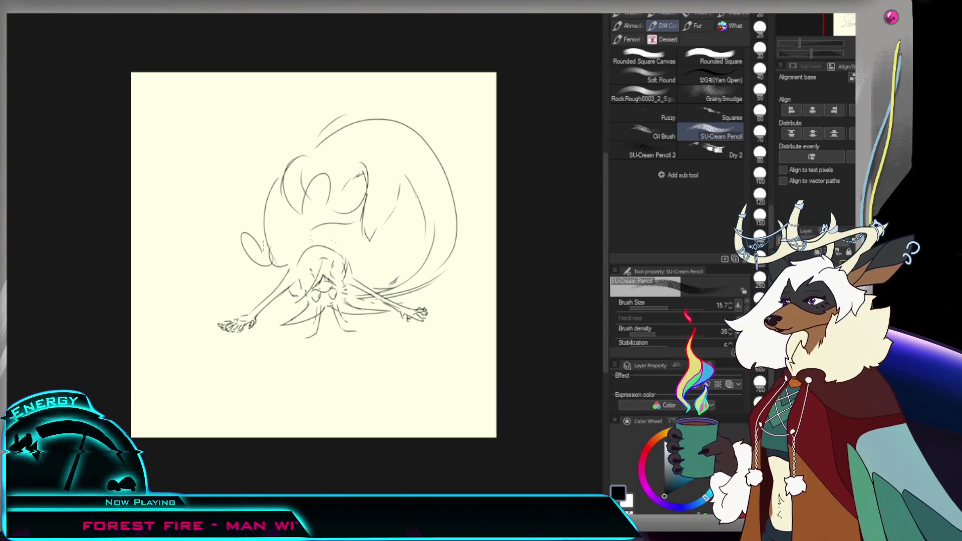
pyautogui.hotkey('ctrl', 'z')
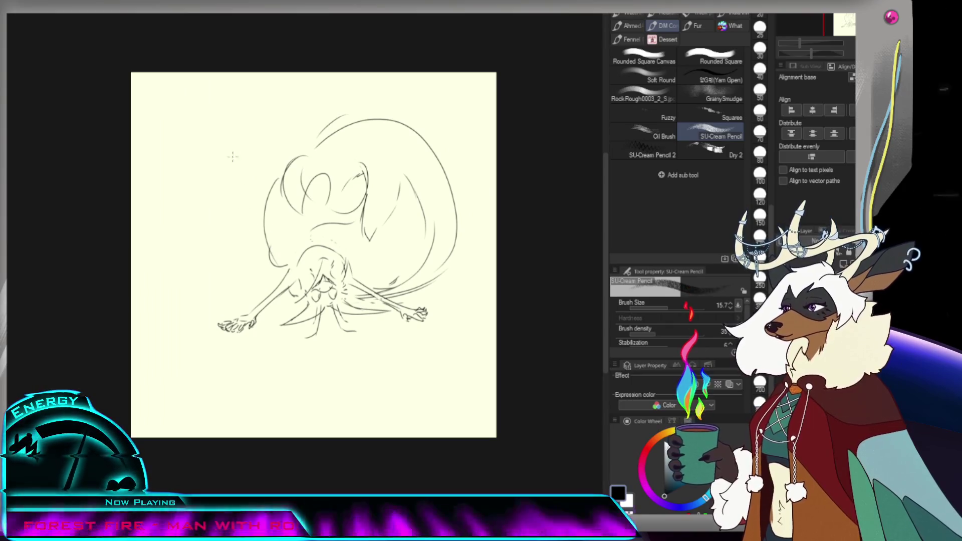
pyautogui.moveTo(265, 236); pyautogui.dragTo(274, 265)
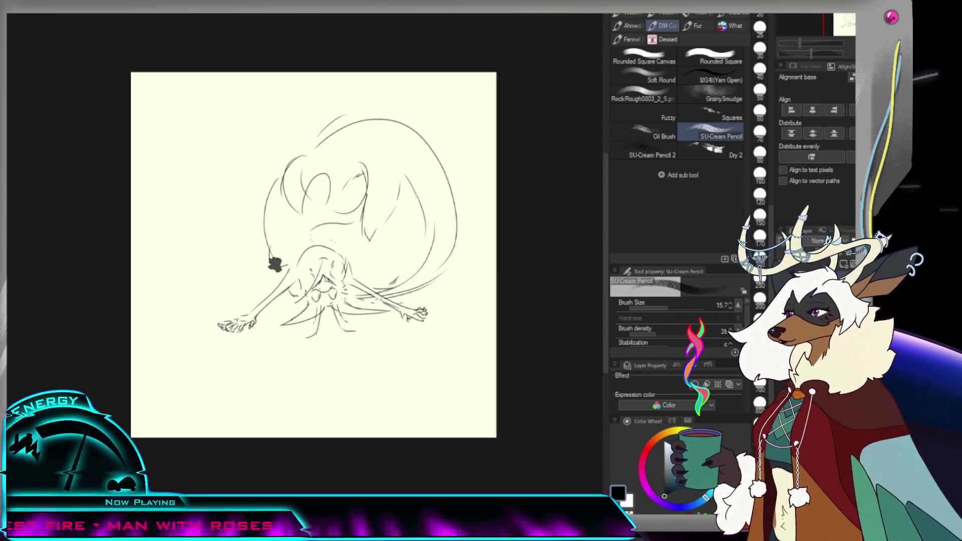
pyautogui.press('e')
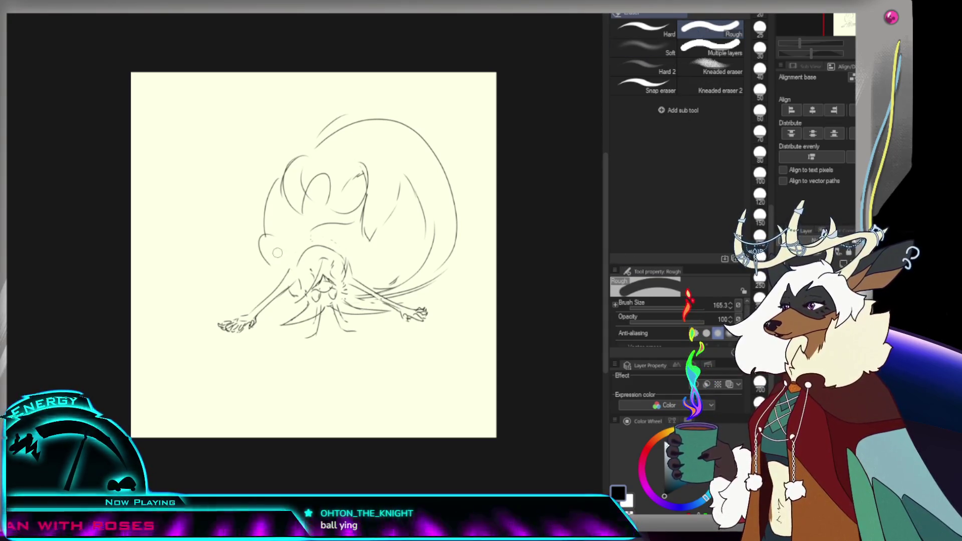
pyautogui.press('p')
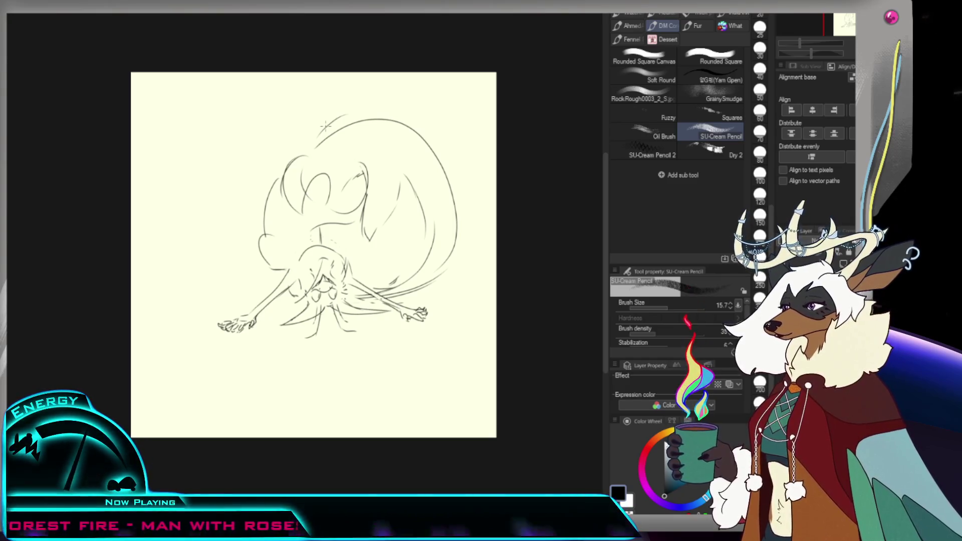
# Step: Rotate the canvas view so the fox sits roughly upright
pyautogui.press('e')
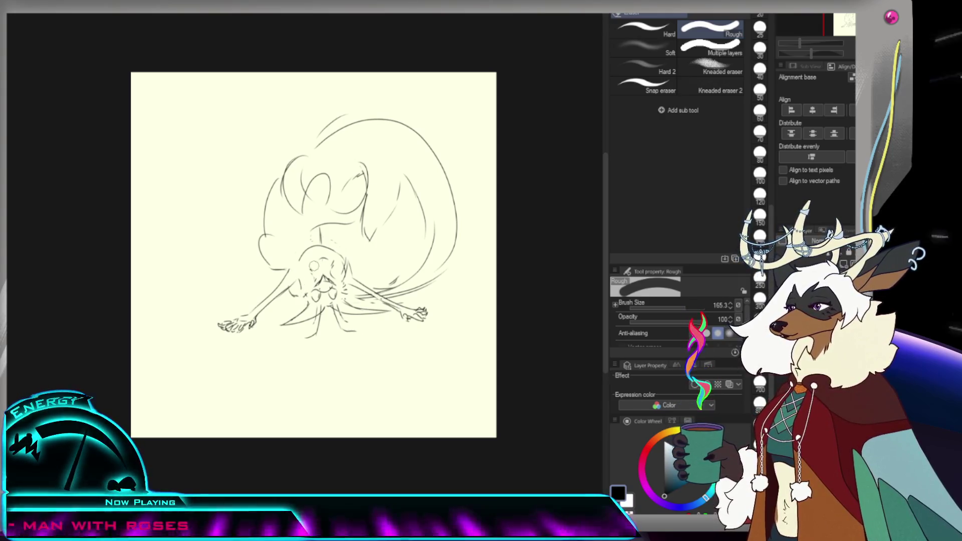
pyautogui.press('p')
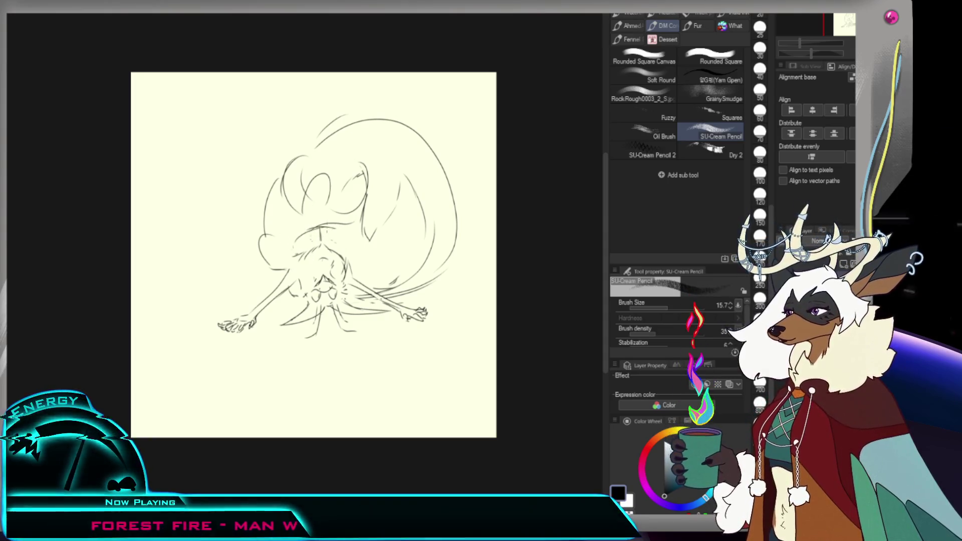
pyautogui.press('e')
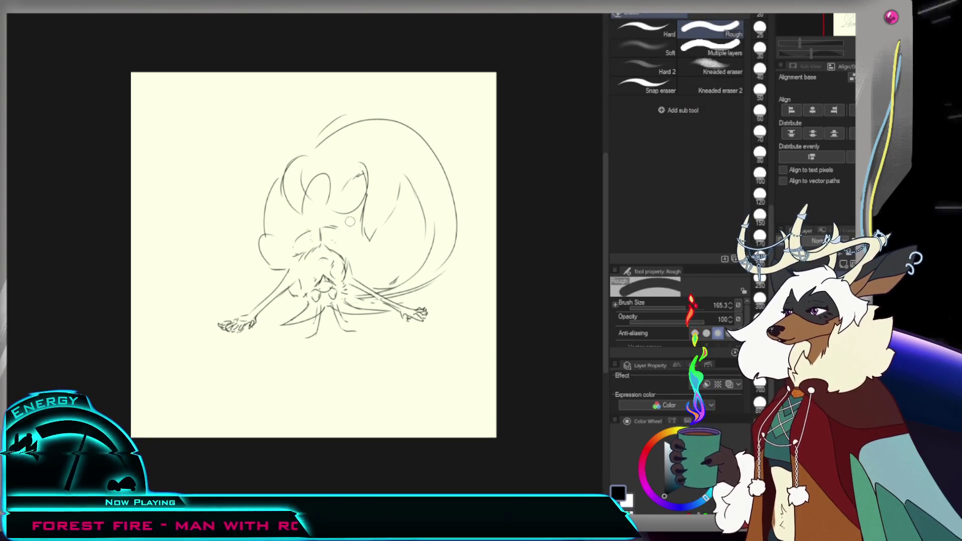
pyautogui.press('p')
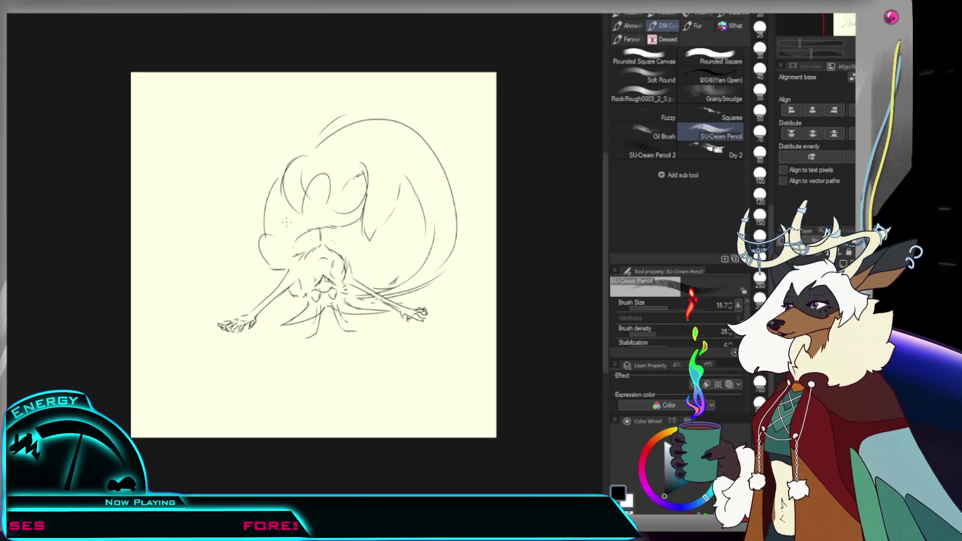
pyautogui.moveTo(373, 200); pyautogui.dragTo(359, 176)
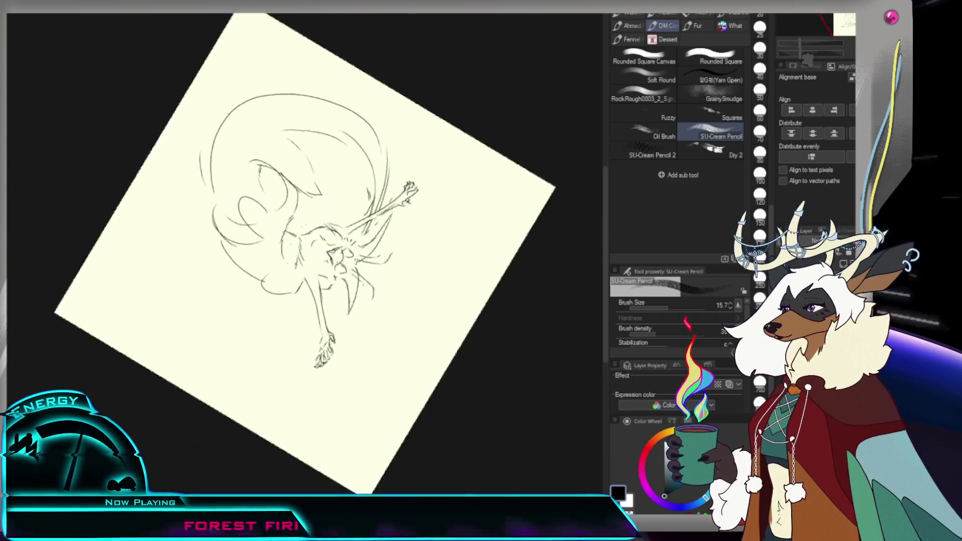
# Step: Start the new arm beside the body with two lines and a hooked end
pyautogui.moveTo(327, 293); pyautogui.dragTo(329, 313)
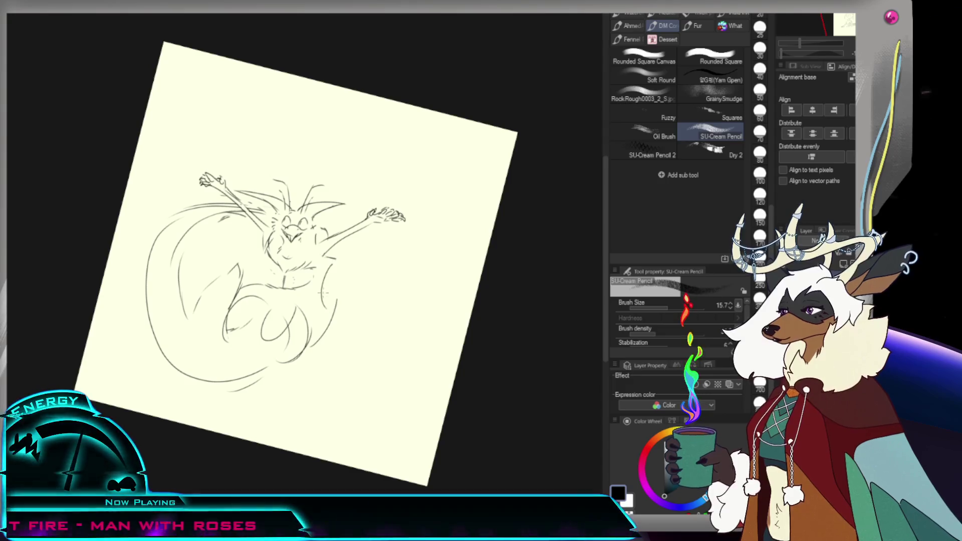
pyautogui.moveTo(332, 262)
pyautogui.mouseDown()
pyautogui.moveTo(319, 304)
pyautogui.moveTo(349, 395)
pyautogui.mouseUp()
pyautogui.moveTo(337, 262); pyautogui.dragTo(343, 299)
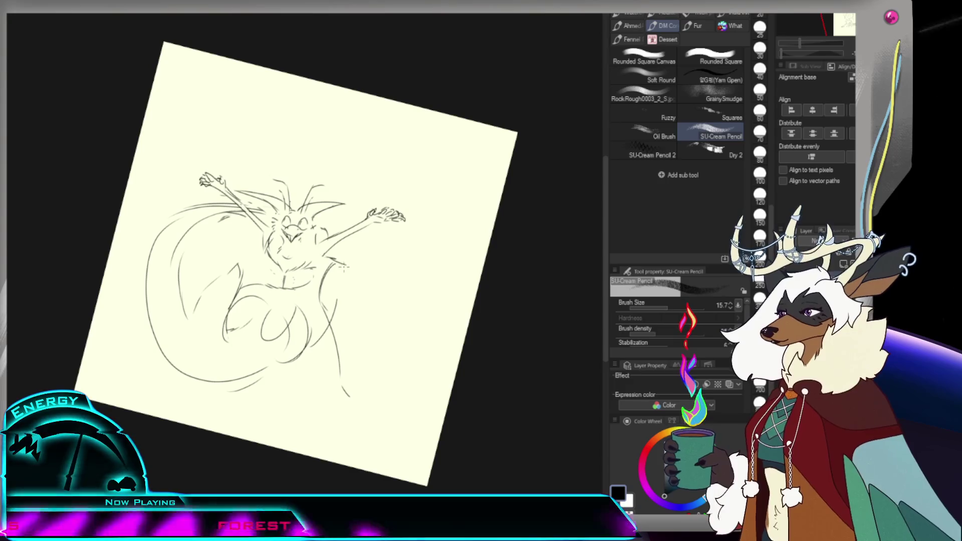
pyautogui.moveTo(342, 269); pyautogui.dragTo(341, 352)
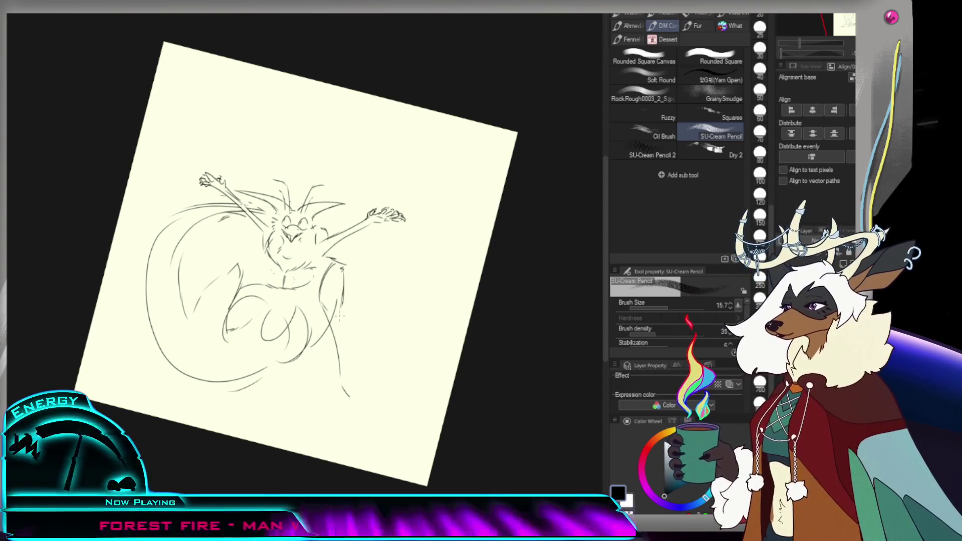
pyautogui.press('e')
pyautogui.hotkey('ctrl', 'z')
pyautogui.press('p')
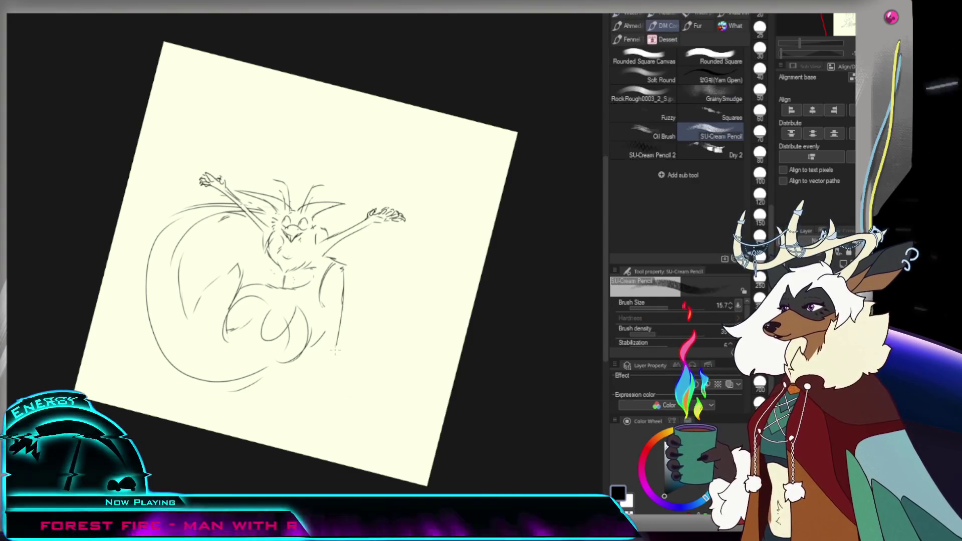
# Step: Redraw the long curving arm line until it sits right
pyautogui.moveTo(342, 296)
pyautogui.mouseDown()
pyautogui.moveTo(350, 307)
pyautogui.moveTo(336, 375)
pyautogui.mouseUp()
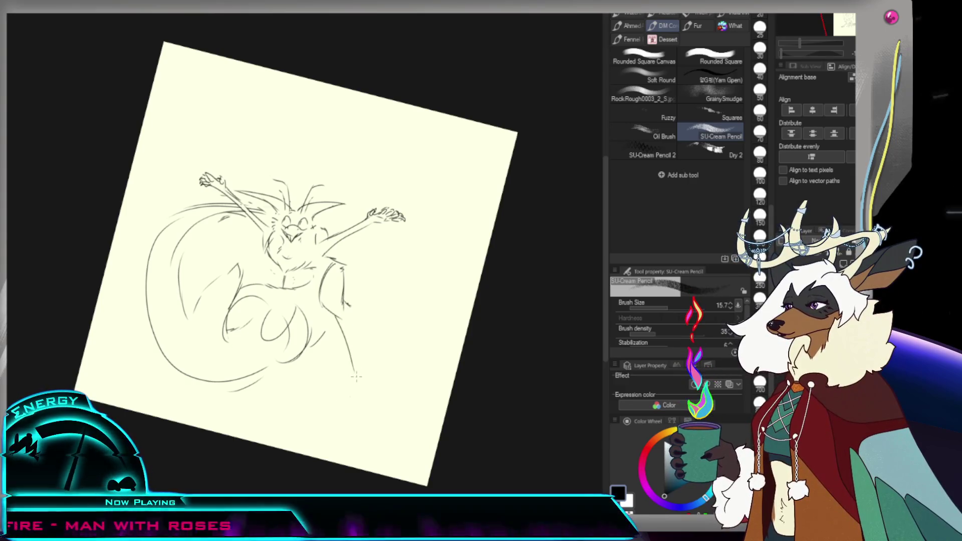
pyautogui.moveTo(342, 307)
pyautogui.mouseDown()
pyautogui.moveTo(373, 392)
pyautogui.moveTo(387, 392)
pyautogui.mouseUp()
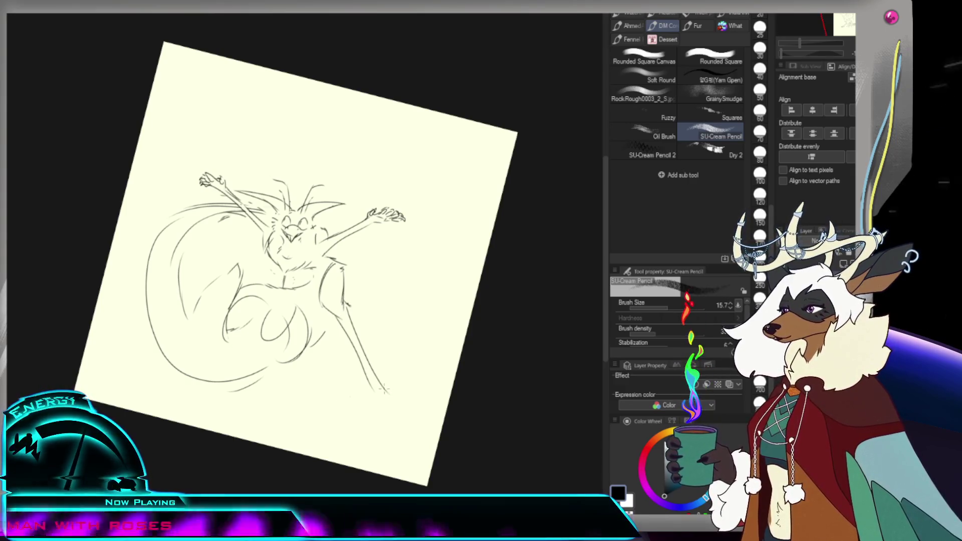
pyautogui.hotkey('ctrl', 'z')
pyautogui.hotkey('ctrl', 'z')
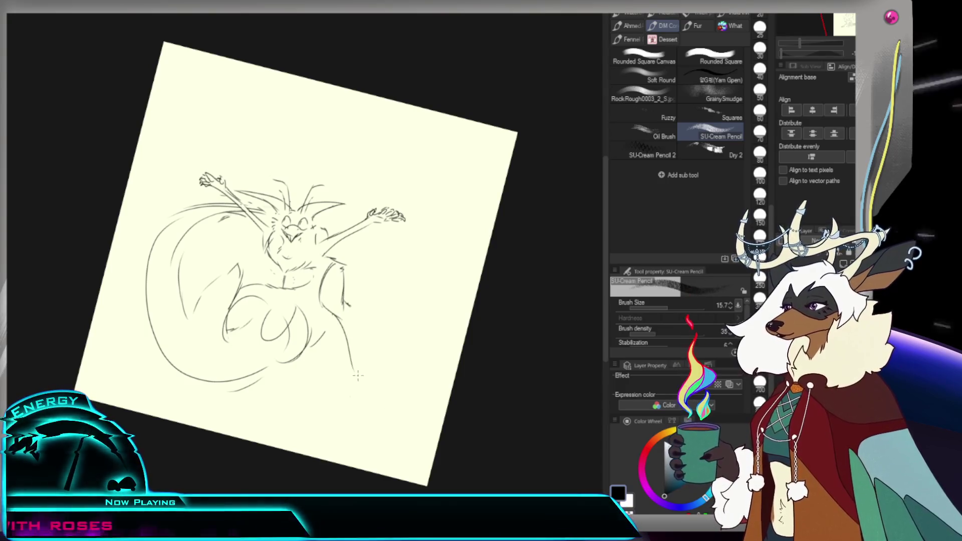
pyautogui.hotkey('ctrl', 'z')
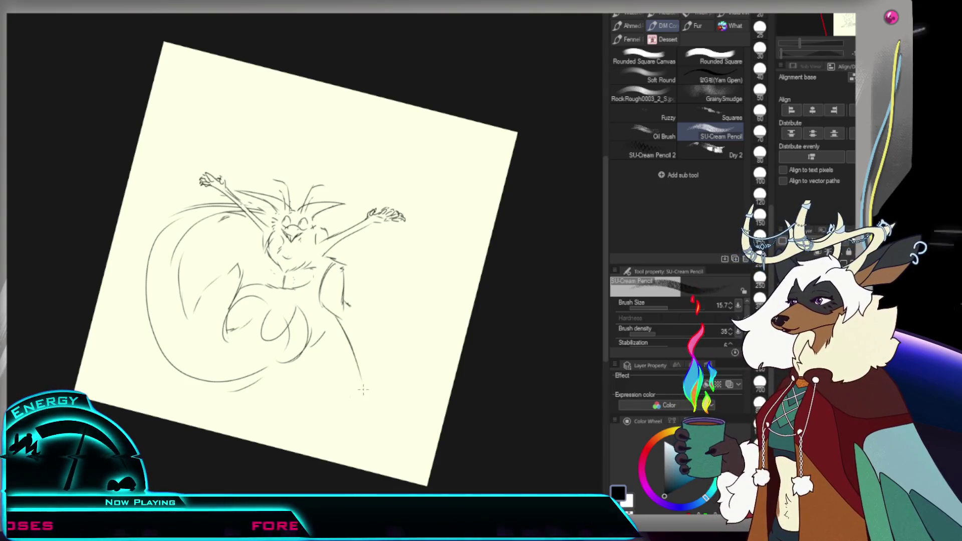
pyautogui.moveTo(342, 301); pyautogui.dragTo(374, 380)
pyautogui.hotkey('ctrl', 'z')
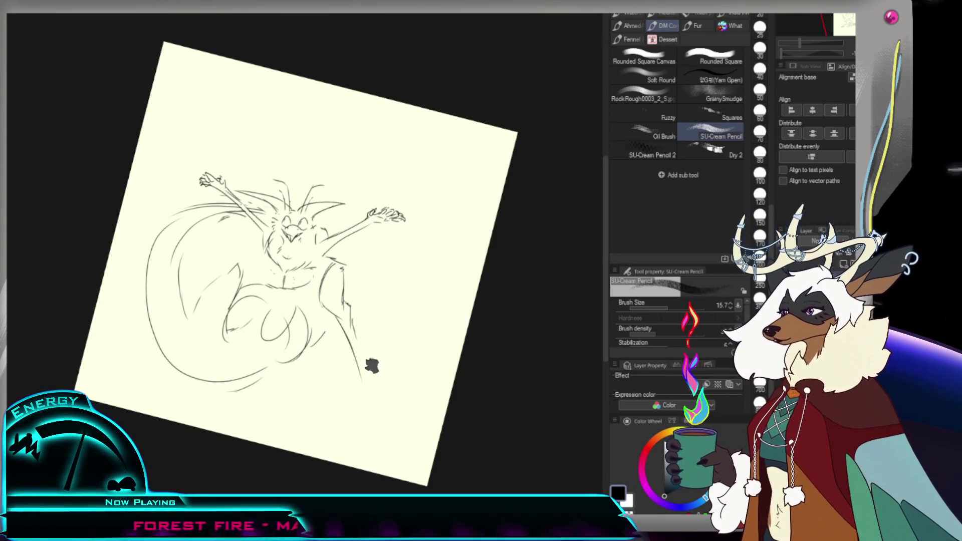
pyautogui.moveTo(345, 308); pyautogui.dragTo(373, 389)
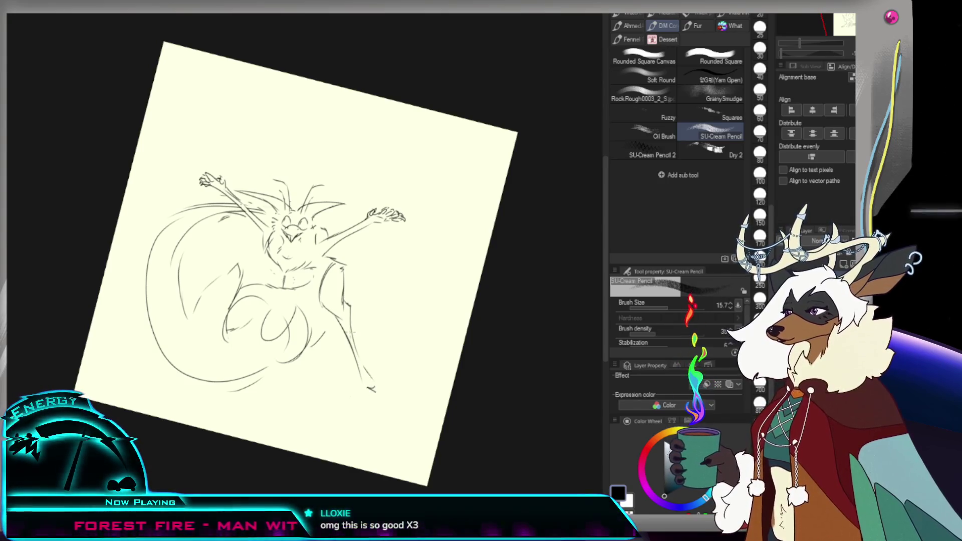
# Step: Reset the canvas rotation, zoom in to sketch the hands, then zoom out to view everything
pyautogui.press('h')
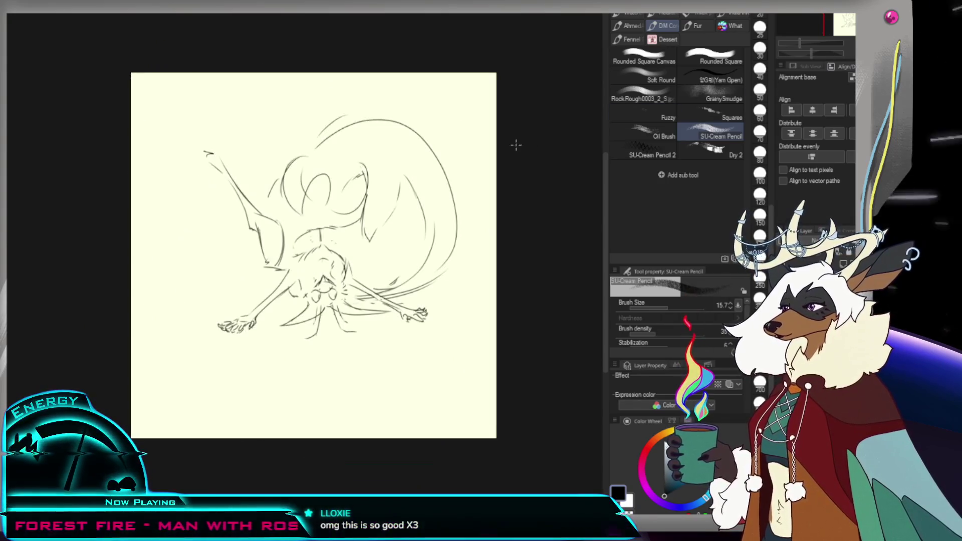
pyautogui.scroll(-2, 382, 222)
pyautogui.scroll(1, 334, 207)
pyautogui.scroll(1, 259, 162)
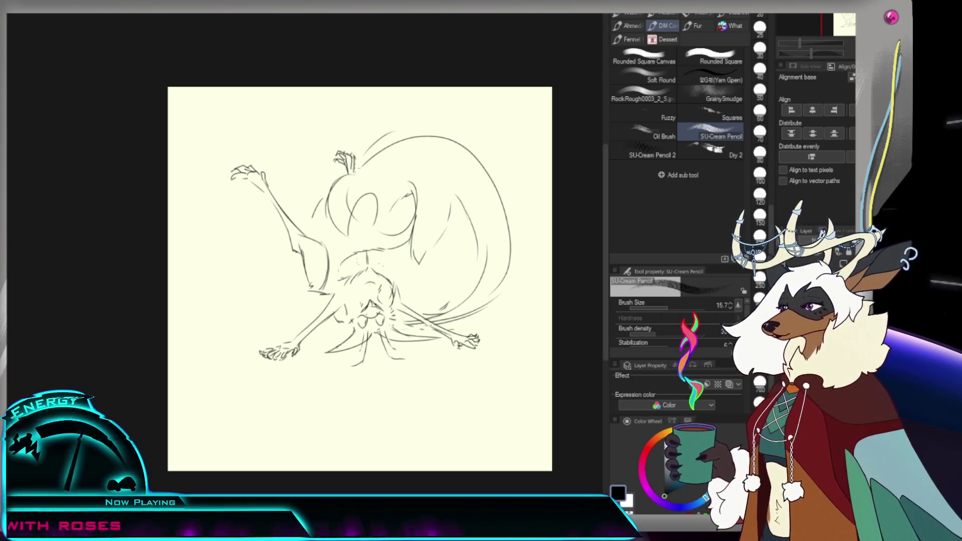
pyautogui.press('e')
pyautogui.press('p')
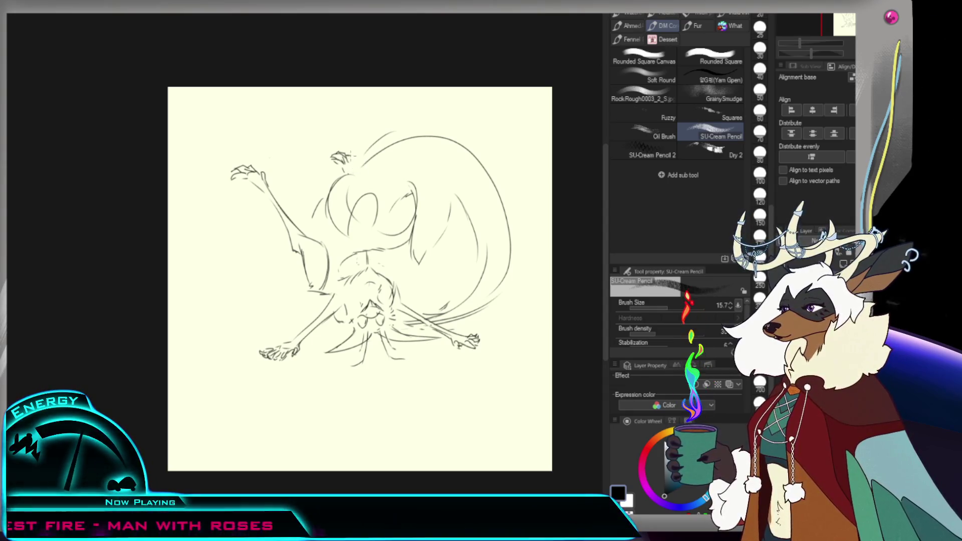
pyautogui.press('/')
pyautogui.keyDown('alt'); pyautogui.click(406, 231); pyautogui.keyUp('alt')
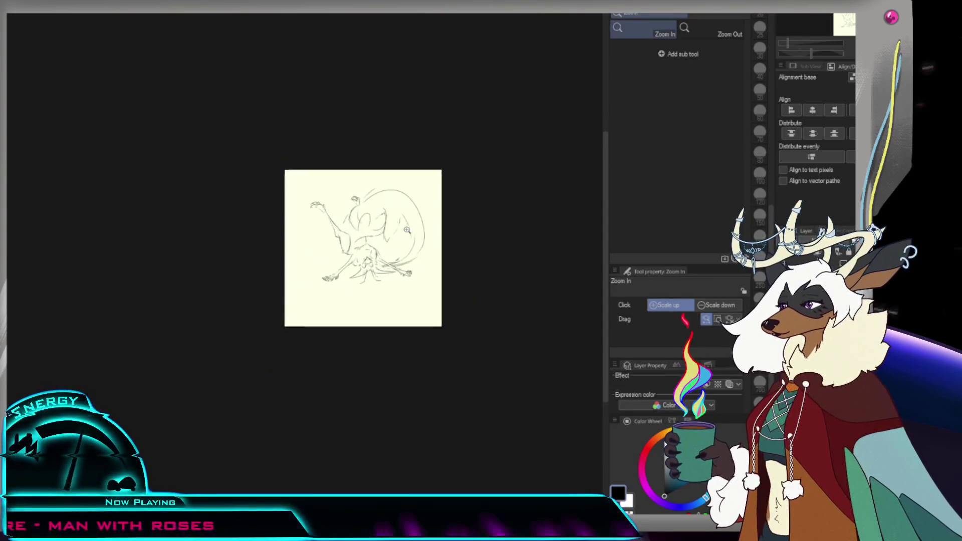
# Step: Strengthen the left torso outline, discarding the trial diagonal strokes through the head
pyautogui.click(406, 232)
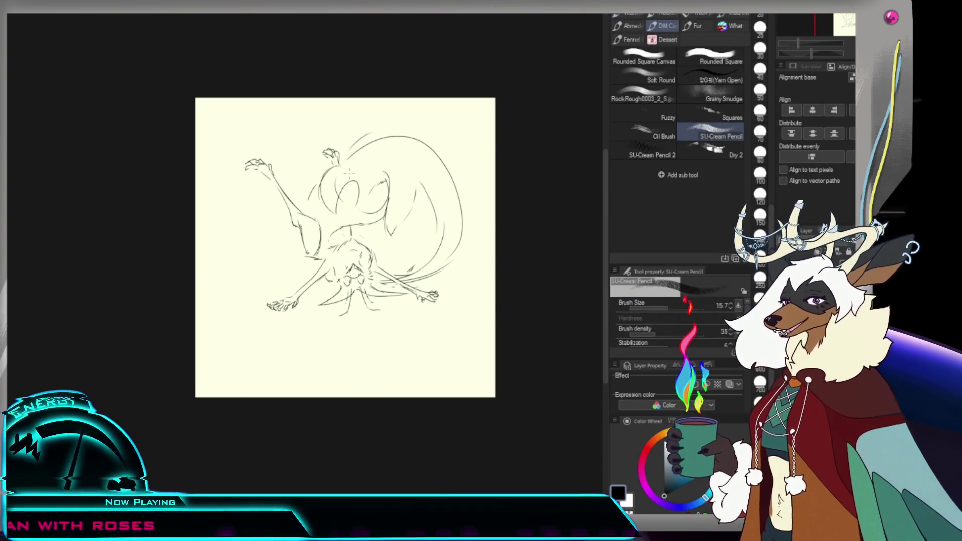
pyautogui.moveTo(319, 190); pyautogui.dragTo(304, 248)
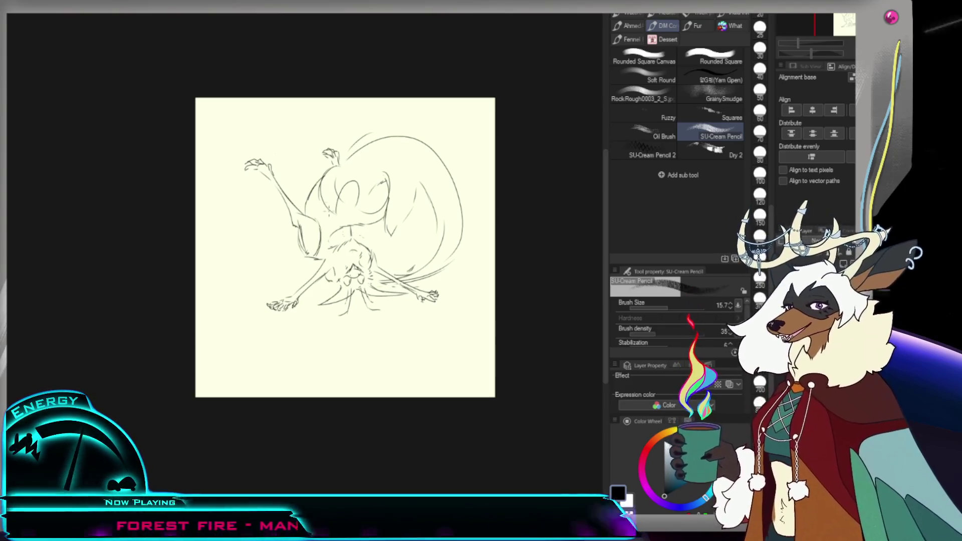
pyautogui.moveTo(346, 200); pyautogui.dragTo(343, 114)
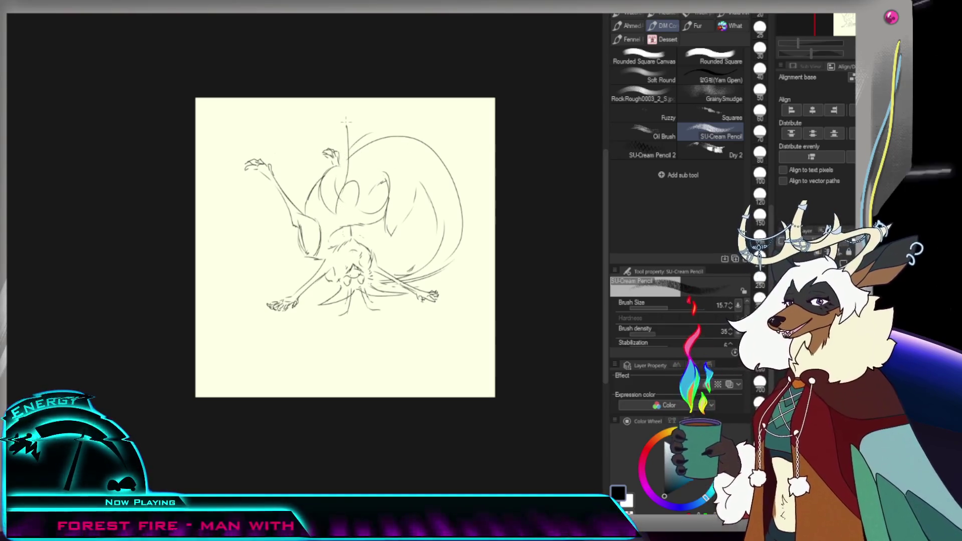
pyautogui.hotkey('ctrl', 'z')
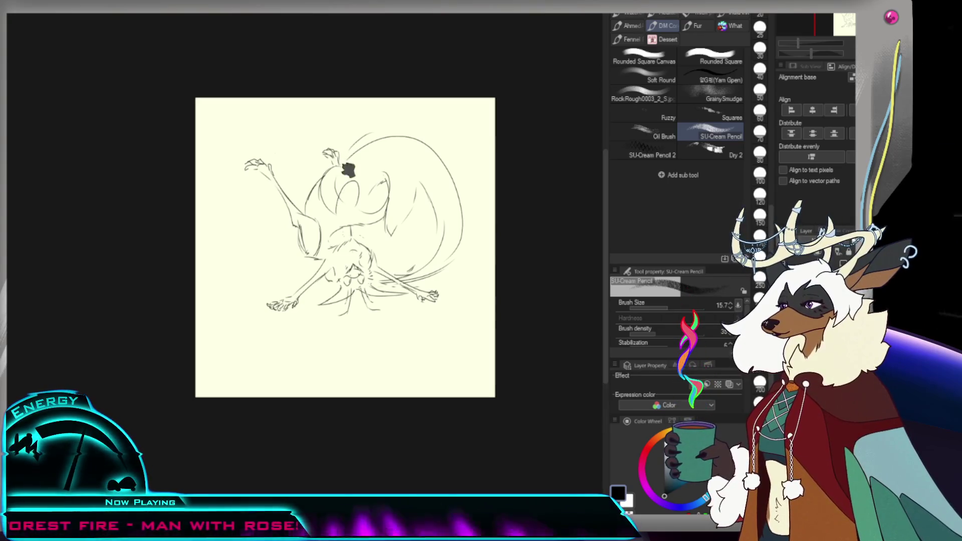
pyautogui.moveTo(346, 183); pyautogui.dragTo(325, 270)
pyautogui.moveTo(383, 189); pyautogui.dragTo(397, 269)
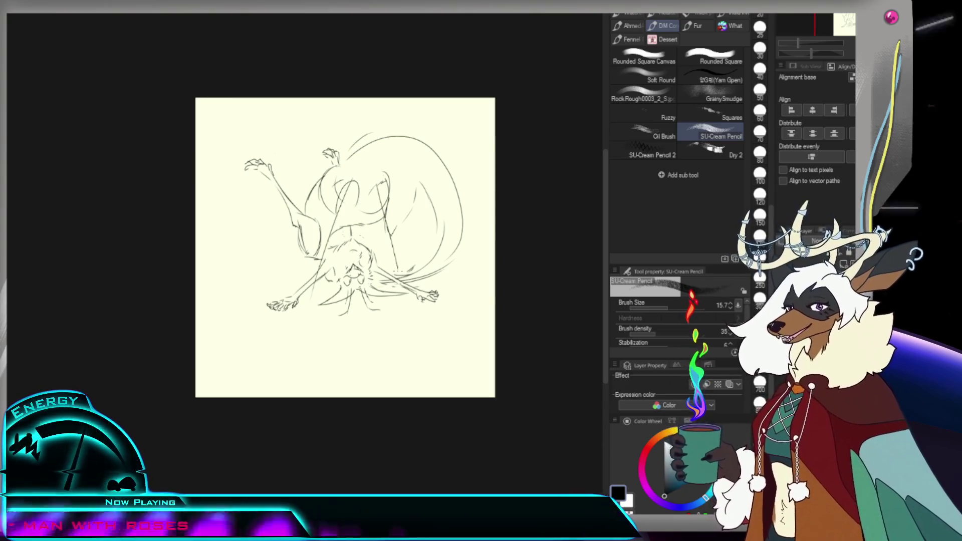
pyautogui.moveTo(385, 193); pyautogui.dragTo(402, 274)
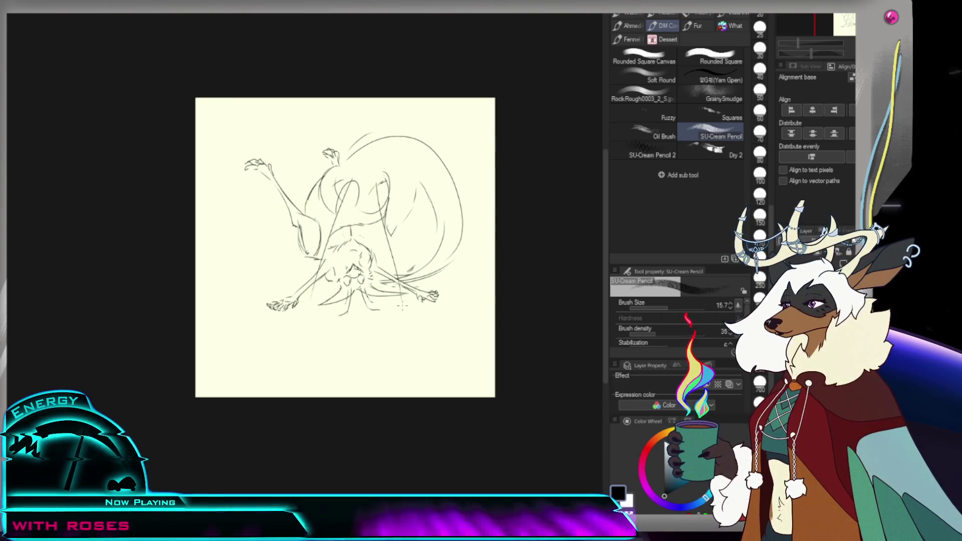
pyautogui.hotkey('ctrl', 'z')
pyautogui.hotkey('ctrl', 'z')
pyautogui.hotkey('ctrl', 'z')
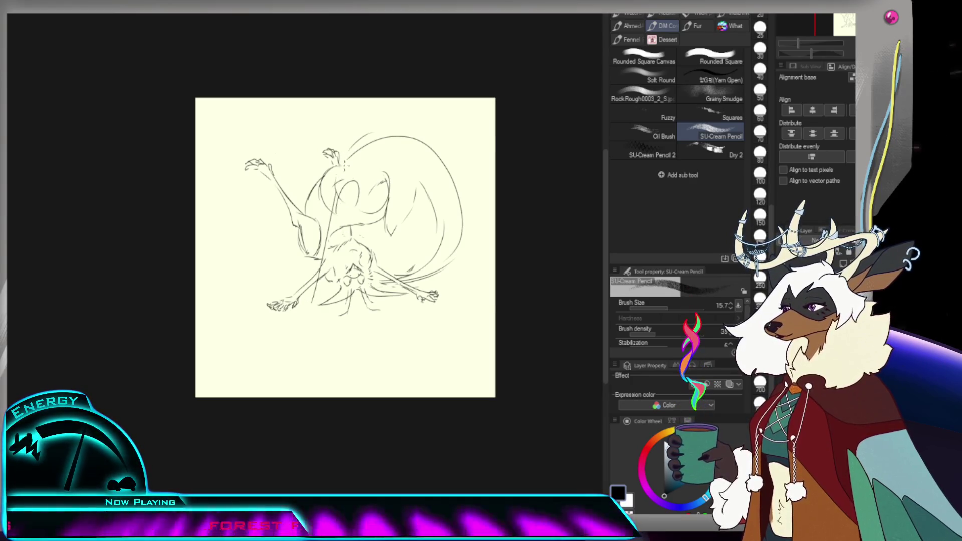
pyautogui.hotkey('ctrl', 'z')
# Step: Draw a vertical line left of the lower torso, then tilt the view steeply
pyautogui.press('e')
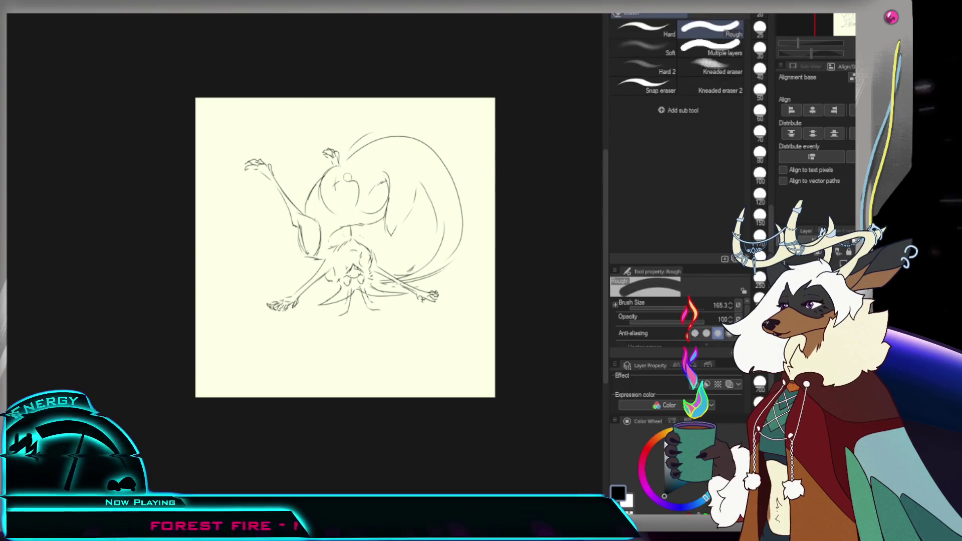
pyautogui.press('p')
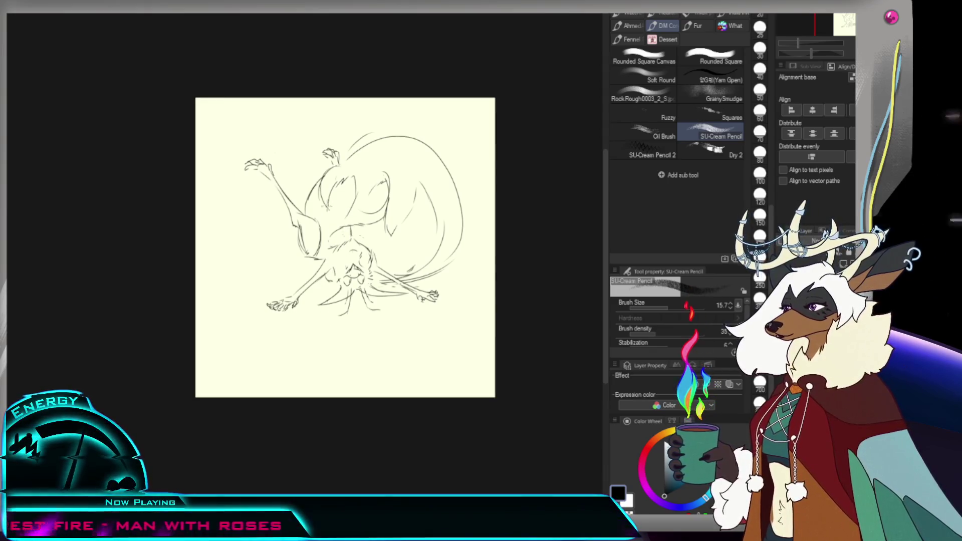
pyautogui.moveTo(314, 280); pyautogui.dragTo(311, 315)
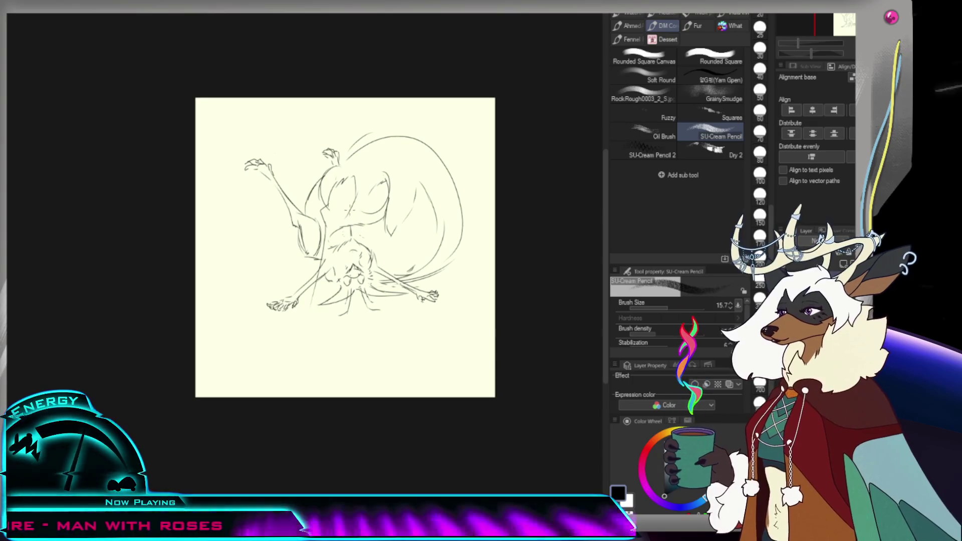
pyautogui.moveTo(526, 129); pyautogui.dragTo(450, 301)
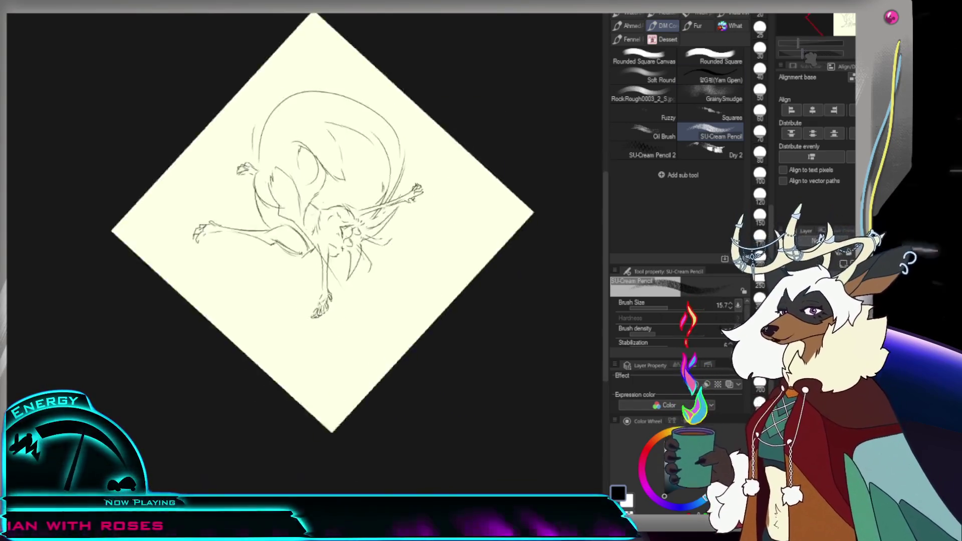
# Step: Draw a single long line across the fox's torso in a rotated view, then turn back upright
pyautogui.moveTo(241, 196); pyautogui.dragTo(294, 197)
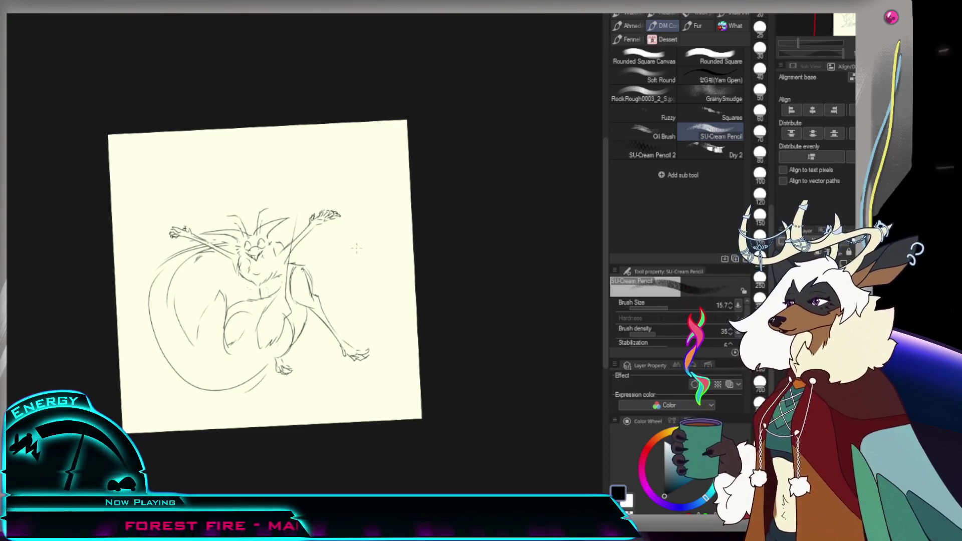
pyautogui.moveTo(320, 165); pyautogui.dragTo(385, 257)
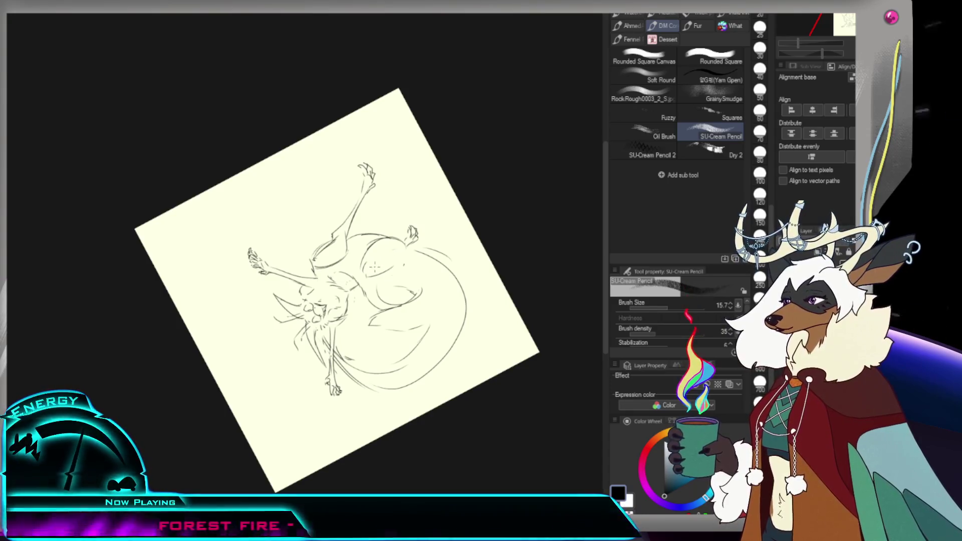
pyautogui.moveTo(262, 306); pyautogui.dragTo(376, 265)
pyautogui.hotkey('ctrl', 'z')
pyautogui.hotkey('ctrl', 'z')
pyautogui.moveTo(268, 289)
pyautogui.mouseDown()
pyautogui.moveTo(369, 267)
pyautogui.moveTo(274, 283)
pyautogui.mouseUp()
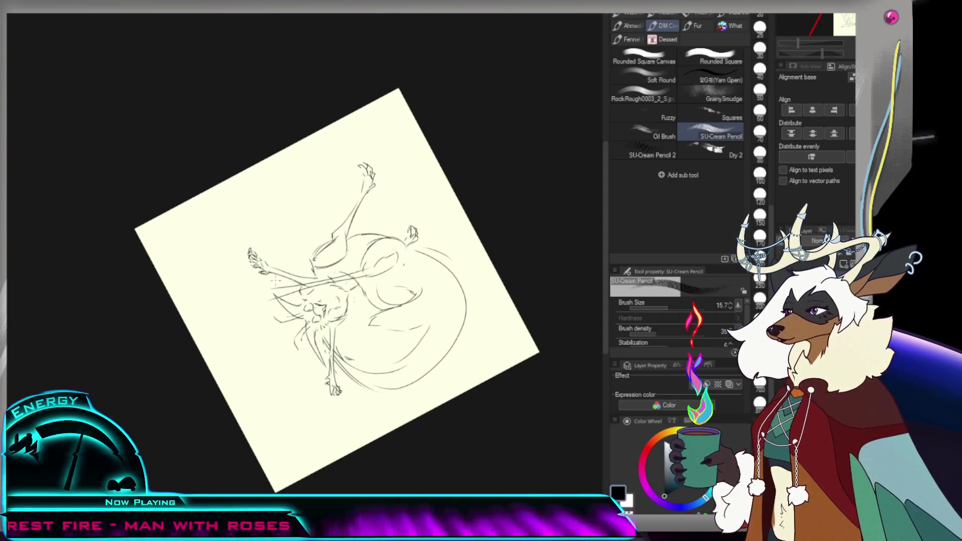
pyautogui.moveTo(386, 290); pyautogui.dragTo(386, 270)
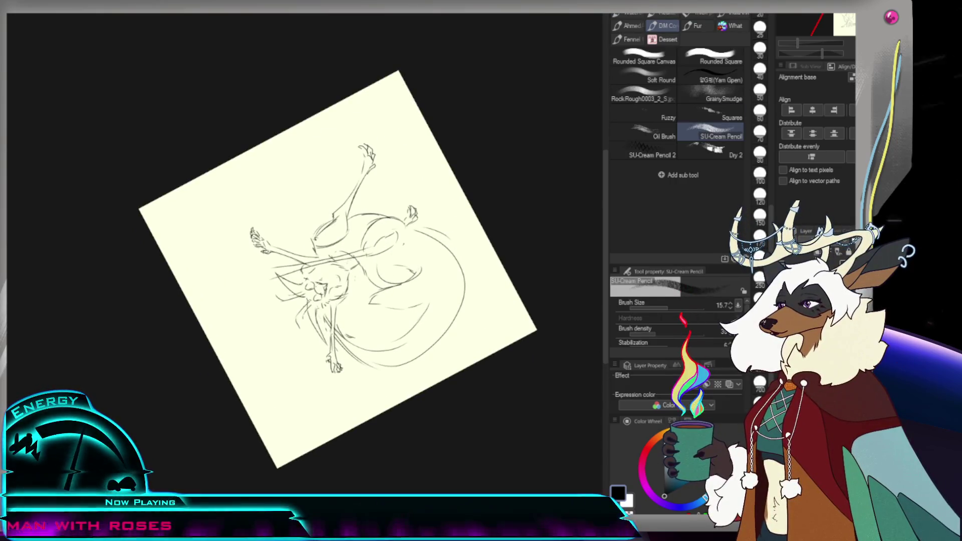
pyautogui.moveTo(451, 150); pyautogui.dragTo(476, 226)
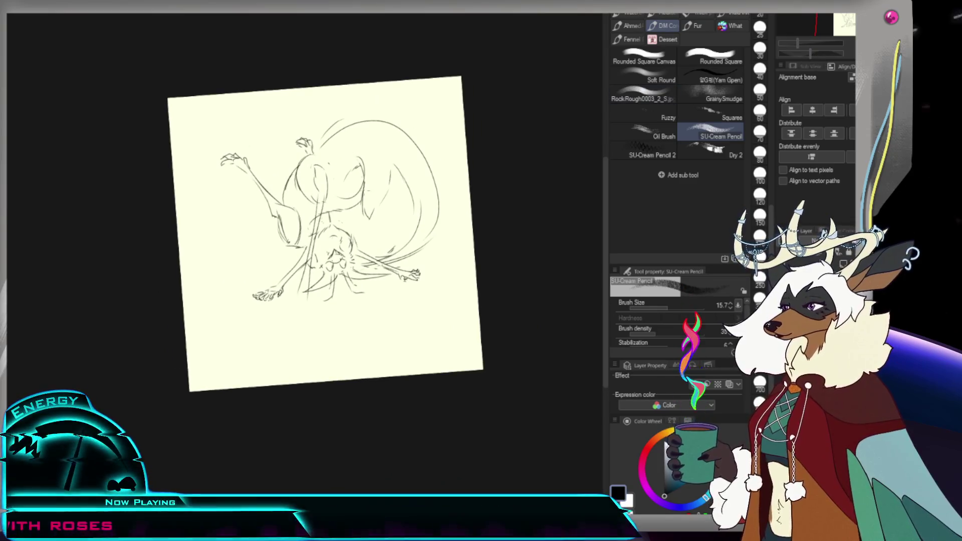
# Step: Erase stray lines near the head and draw curved lines from the head to the lower right
pyautogui.press('e')
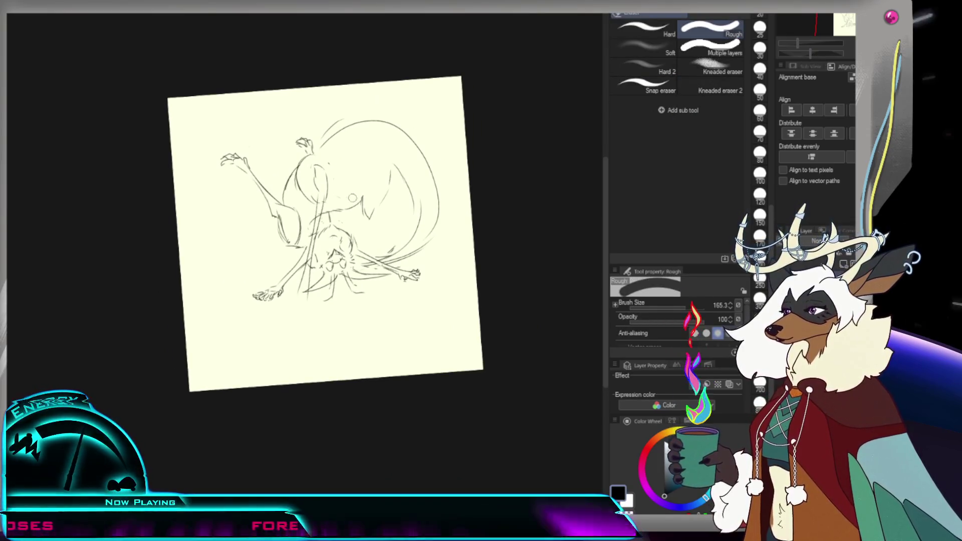
pyautogui.moveTo(368, 210); pyautogui.dragTo(366, 170)
pyautogui.press('p')
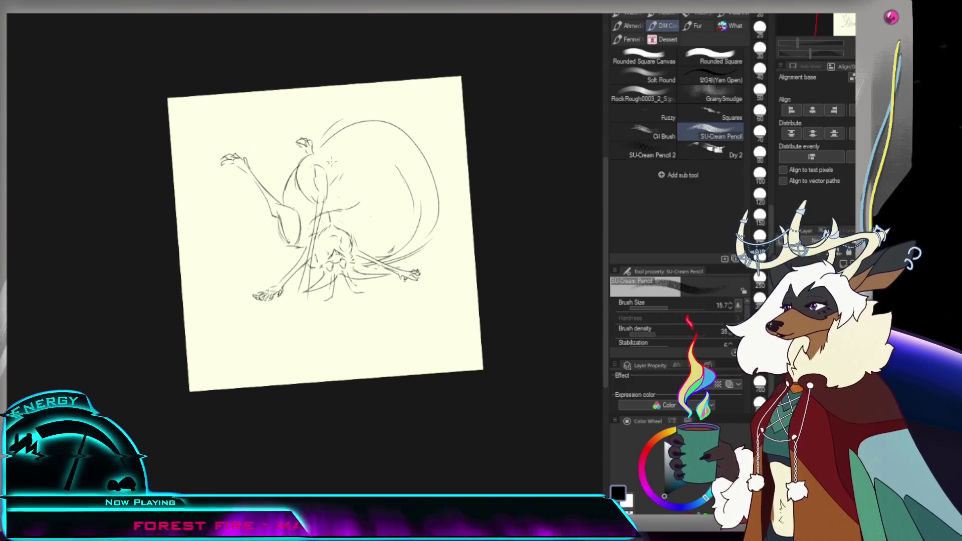
pyautogui.moveTo(339, 159); pyautogui.dragTo(385, 202)
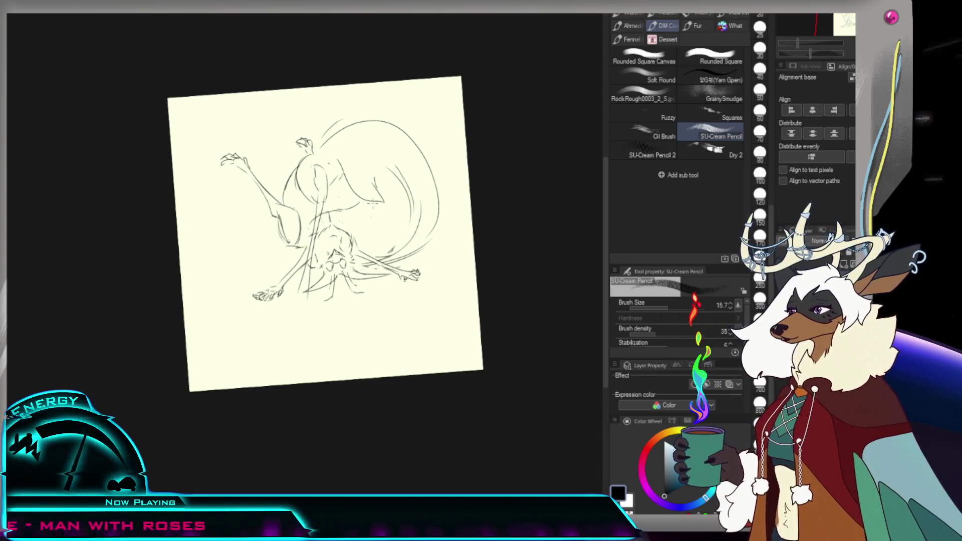
pyautogui.moveTo(396, 203); pyautogui.dragTo(385, 228)
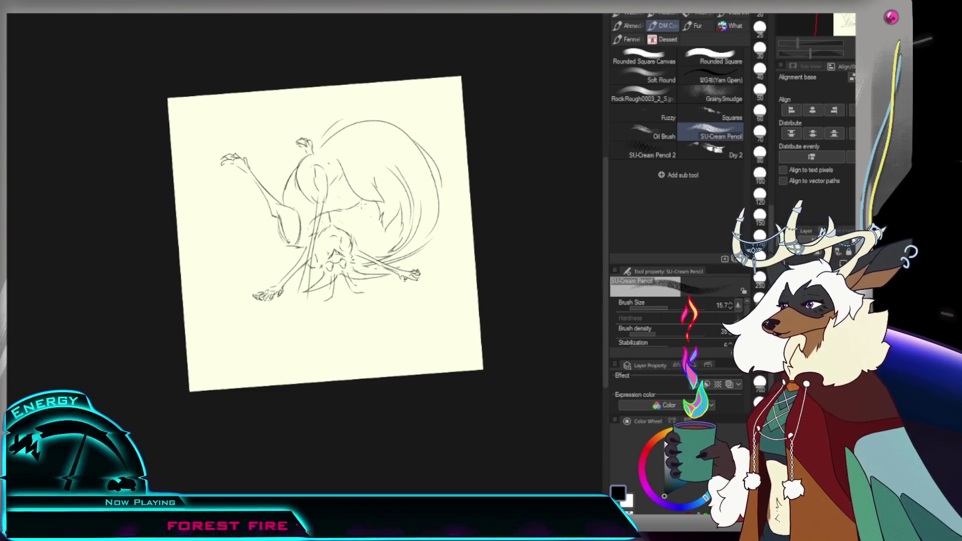
pyautogui.moveTo(363, 208)
pyautogui.mouseDown()
pyautogui.moveTo(385, 276)
pyautogui.moveTo(376, 214)
pyautogui.mouseUp()
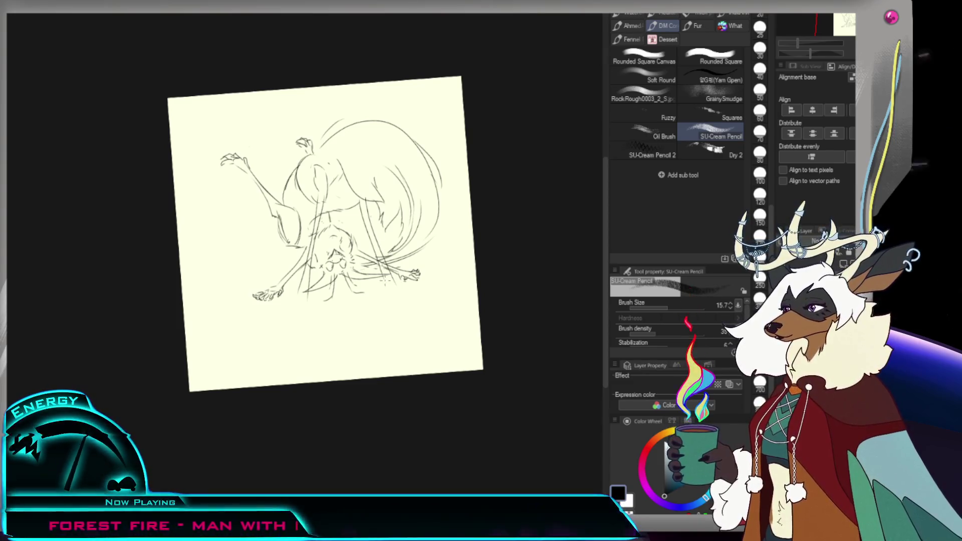
# Step: Lighten and redraw a darker line left of the torso
pyautogui.press('e')
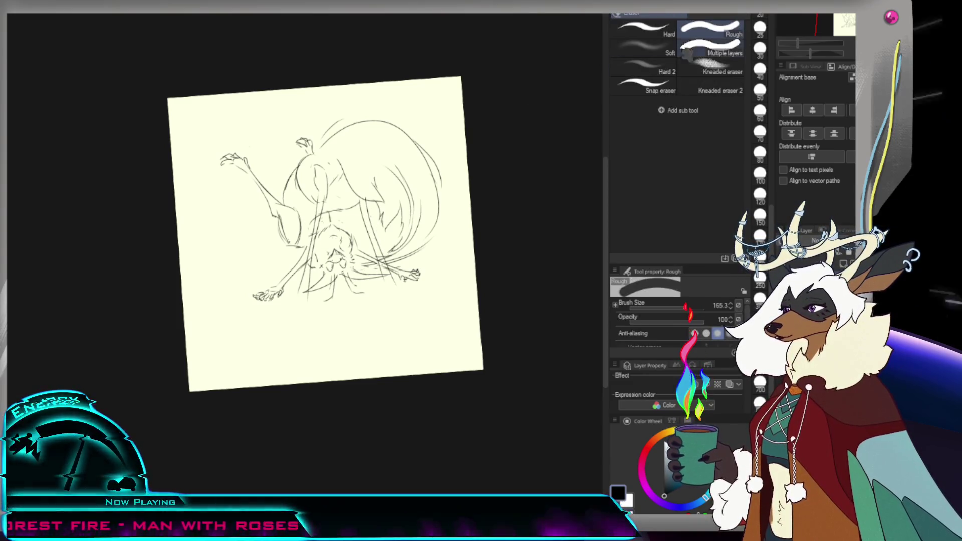
pyautogui.moveTo(323, 196); pyautogui.dragTo(303, 274)
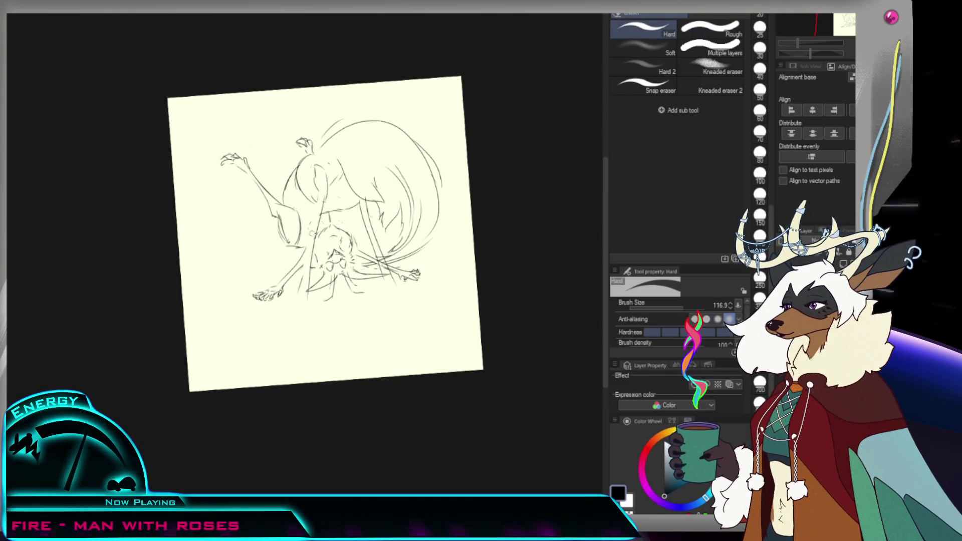
pyautogui.press('p')
pyautogui.moveTo(317, 192); pyautogui.dragTo(296, 292)
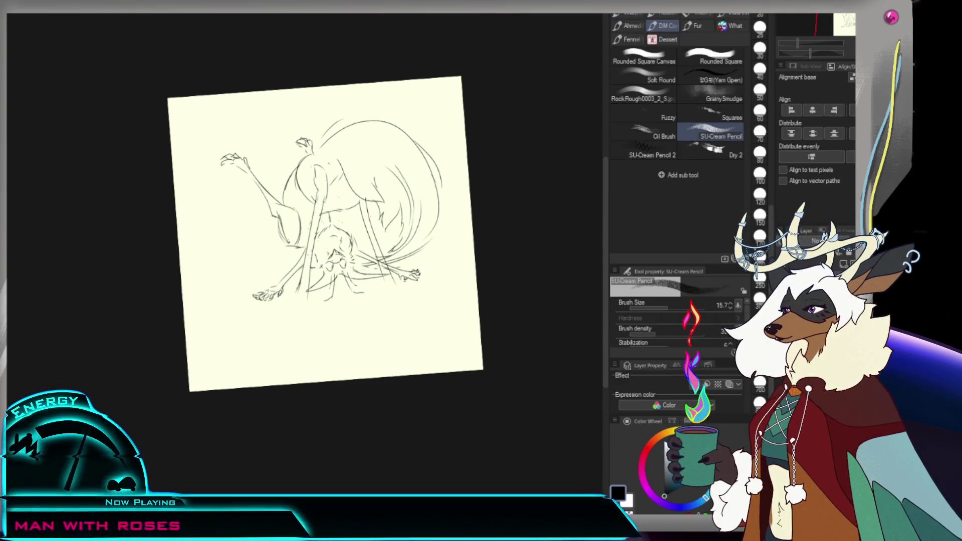
pyautogui.press('e')
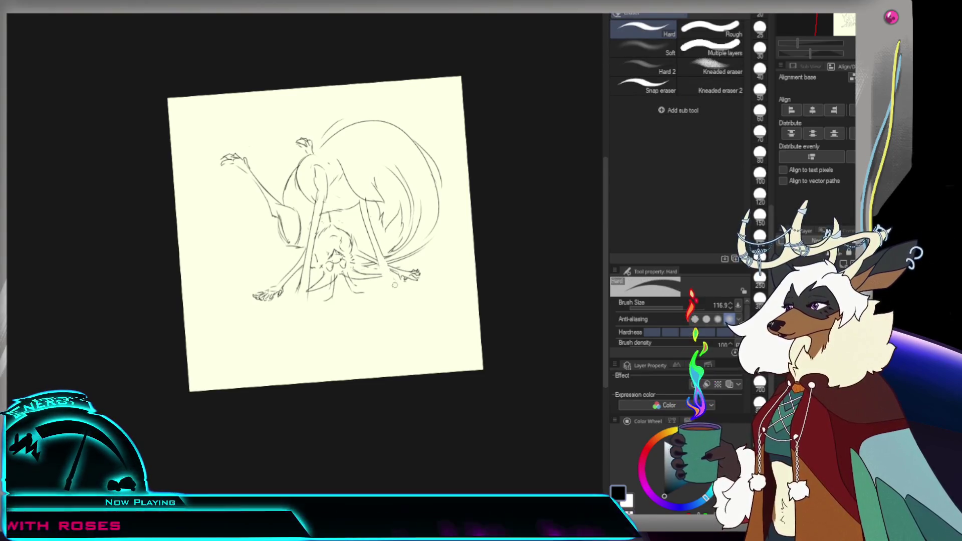
pyautogui.press('p')
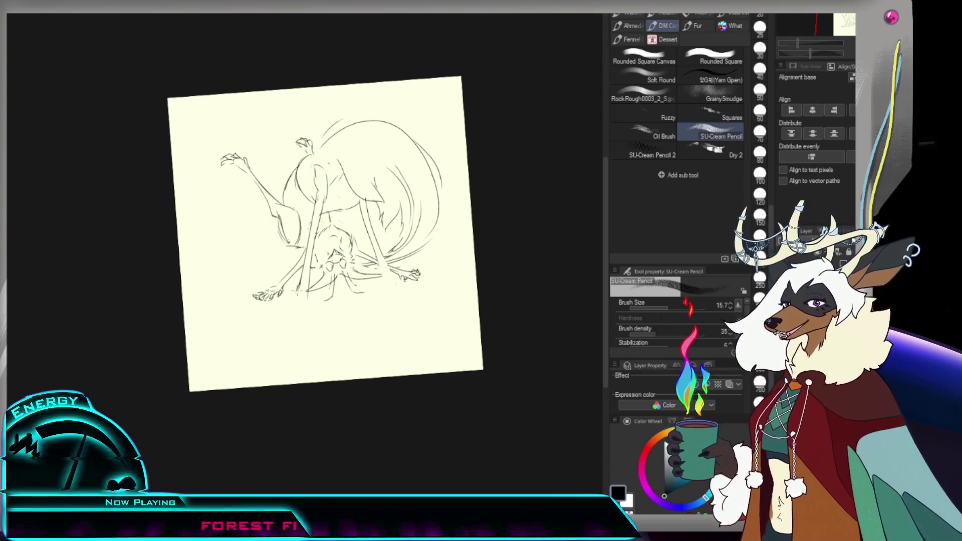
pyautogui.moveTo(283, 299); pyautogui.dragTo(291, 307)
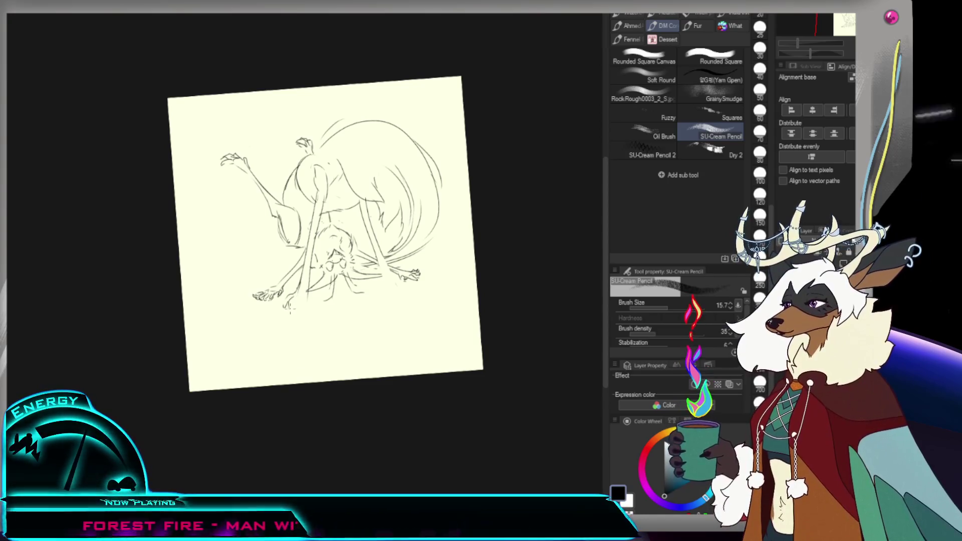
pyautogui.hotkey('ctrl', 'z')
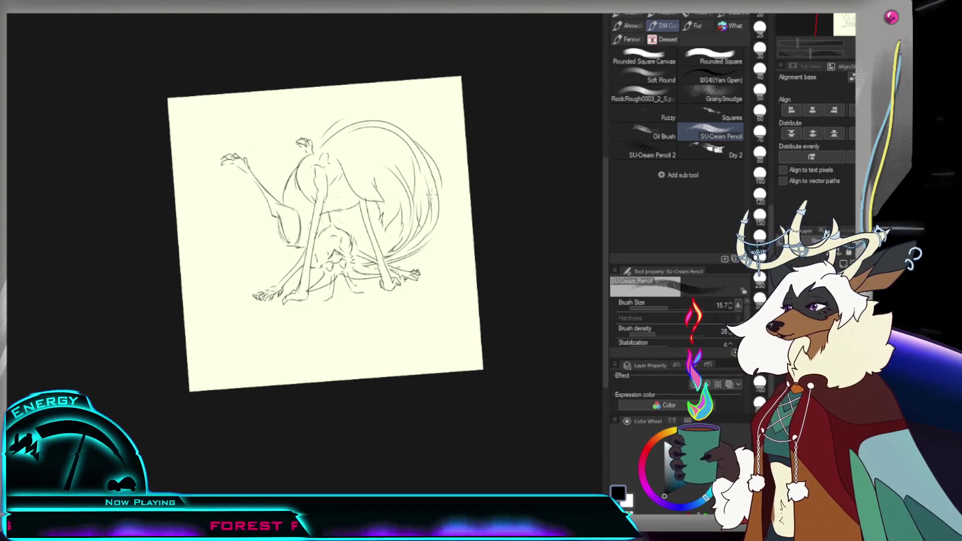
pyautogui.click(643, 56)
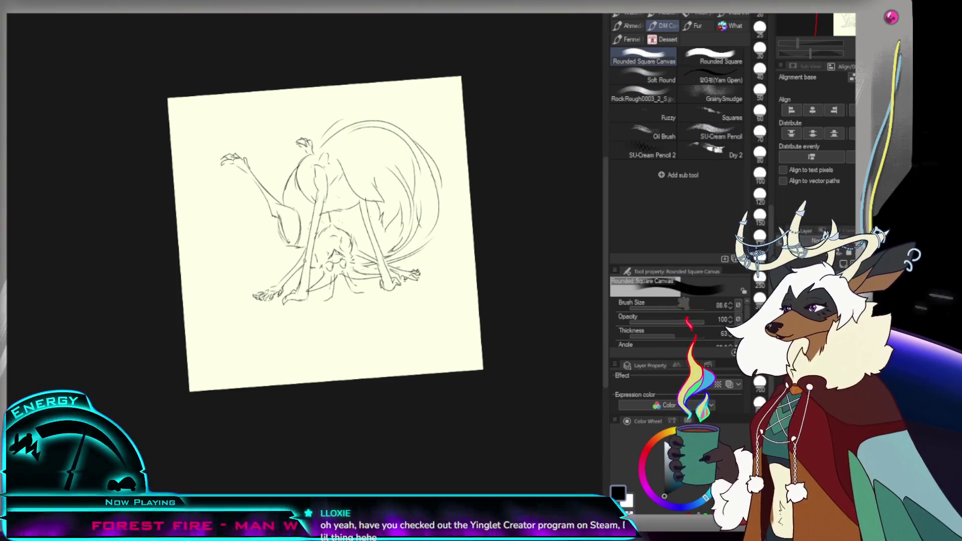
pyautogui.moveTo(332, 142); pyautogui.dragTo(377, 123)
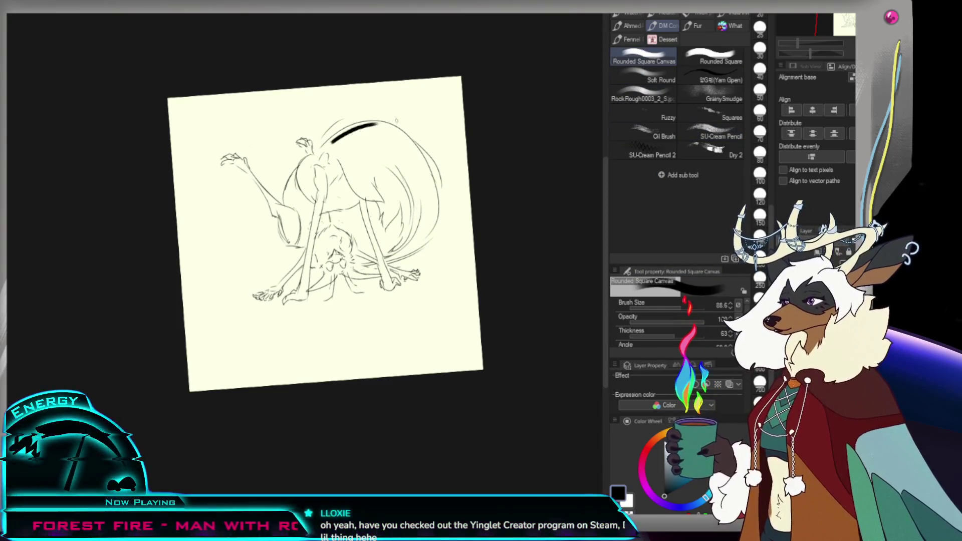
pyautogui.hotkey('ctrl', 'z')
pyautogui.moveTo(329, 145)
pyautogui.mouseDown()
pyautogui.moveTo(370, 124)
pyautogui.moveTo(420, 171)
pyautogui.moveTo(414, 192)
pyautogui.moveTo(432, 211)
pyautogui.mouseUp()
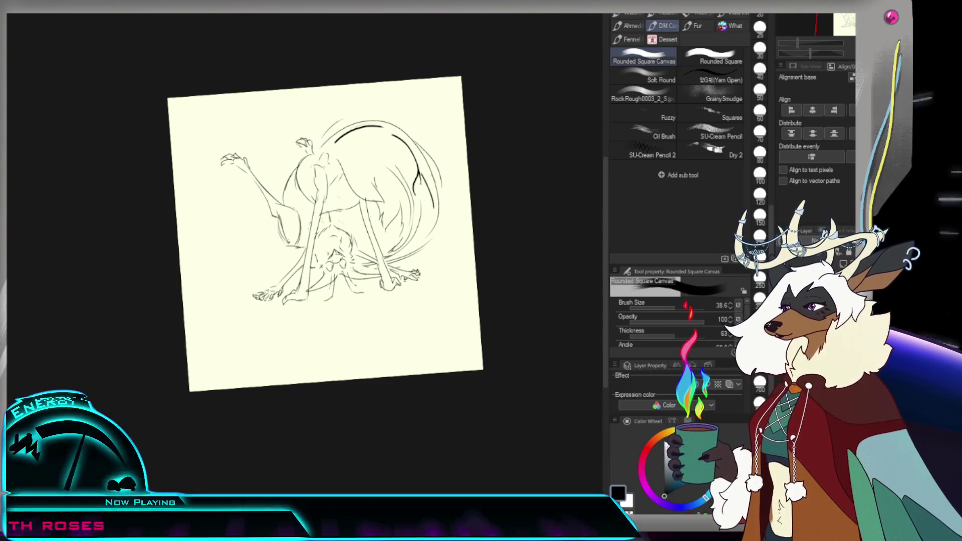
pyautogui.moveTo(427, 213); pyautogui.dragTo(416, 240)
pyautogui.scroll(-4, 405, 231)
pyautogui.scroll(2, 406, 230)
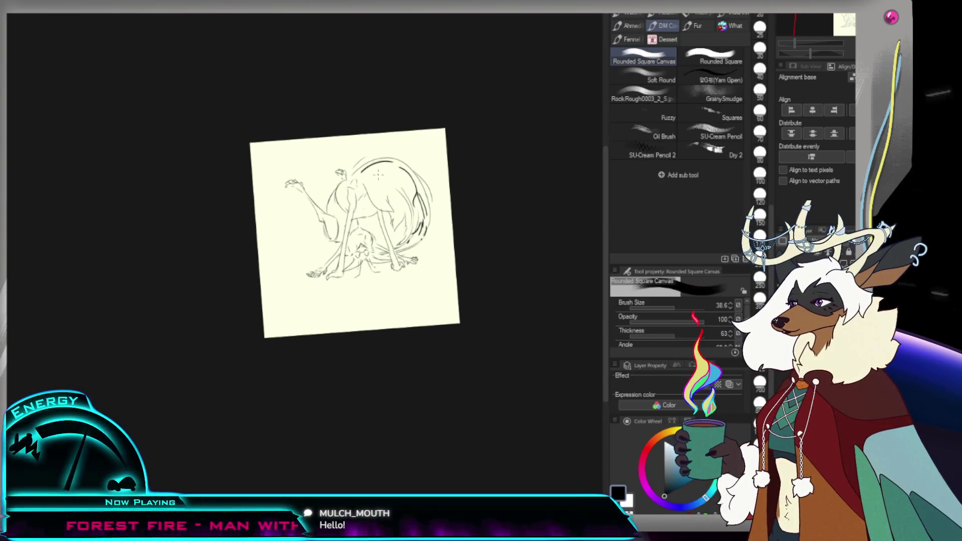
pyautogui.moveTo(376, 179); pyautogui.dragTo(379, 198)
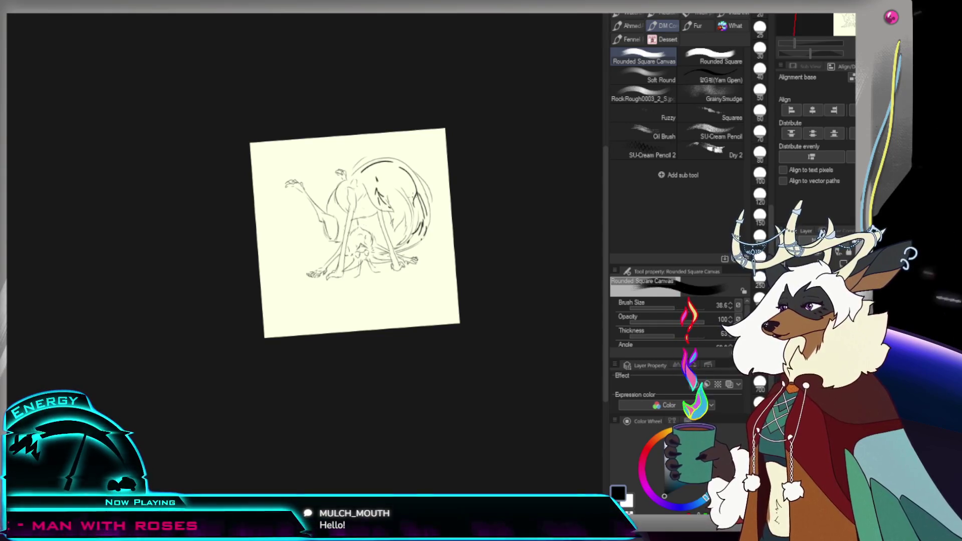
pyautogui.keyDown('ctrl'); pyautogui.keyDown('alt'); pyautogui.click(414, 209); pyautogui.keyUp('alt'); pyautogui.keyUp('ctrl')
pyautogui.click(445, 221)
pyautogui.click(453, 238)
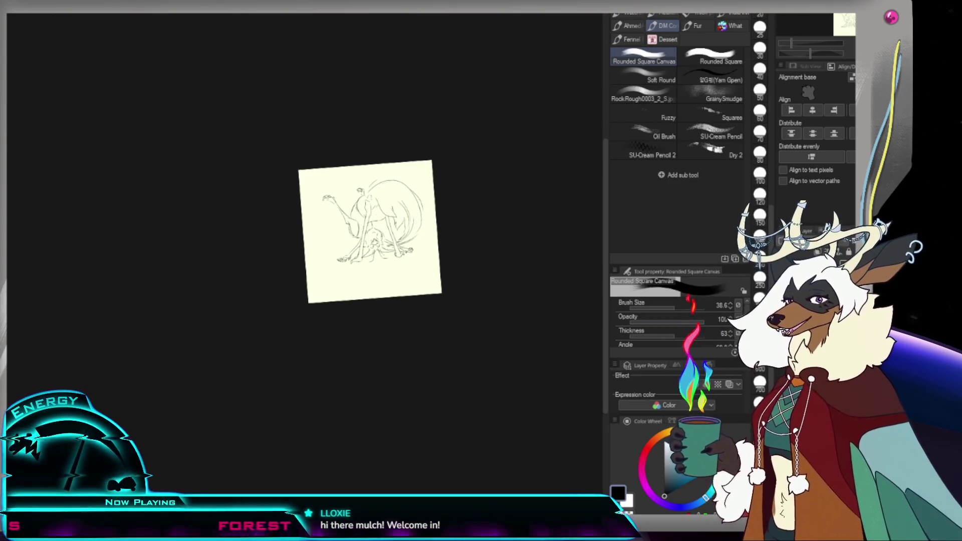
pyautogui.hotkey('ctrl', '0')
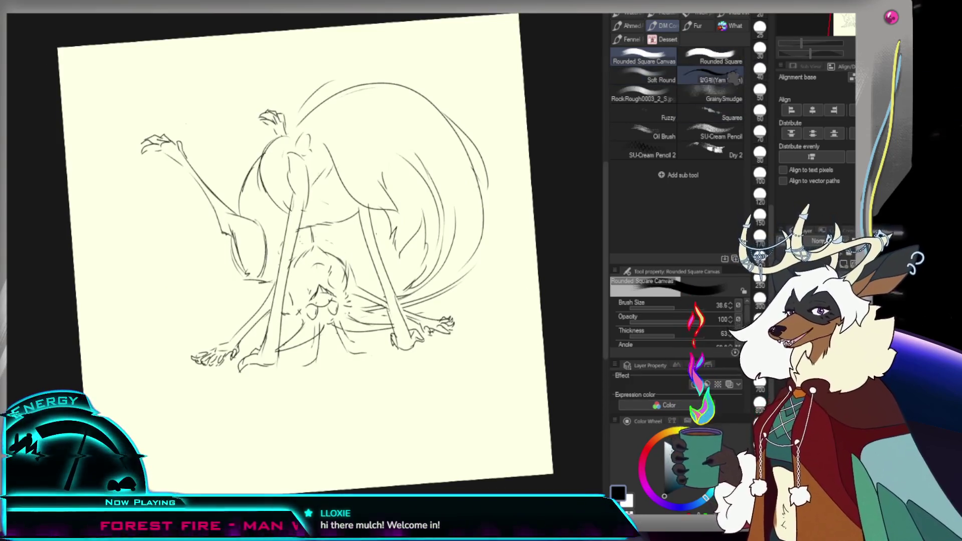
pyautogui.click(721, 133)
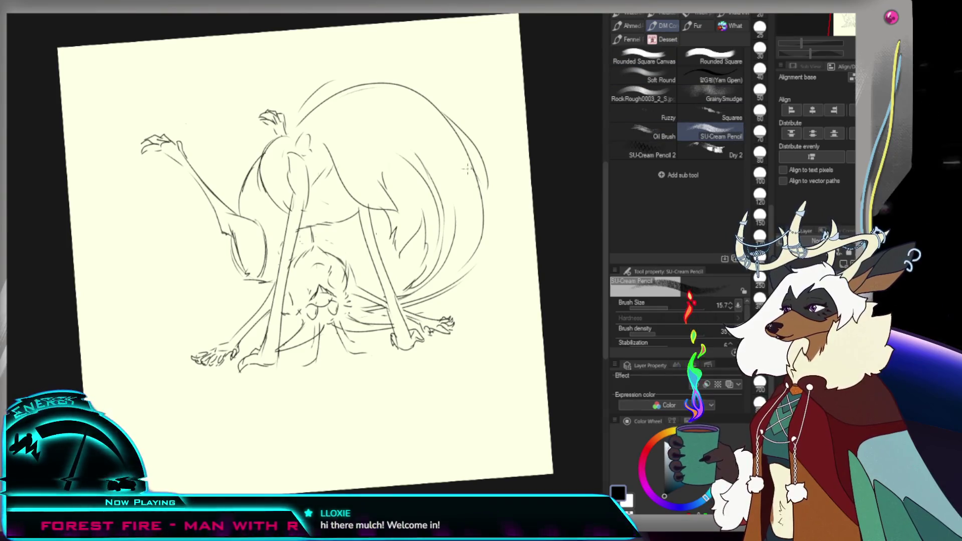
pyautogui.moveTo(385, 102); pyautogui.dragTo(410, 140)
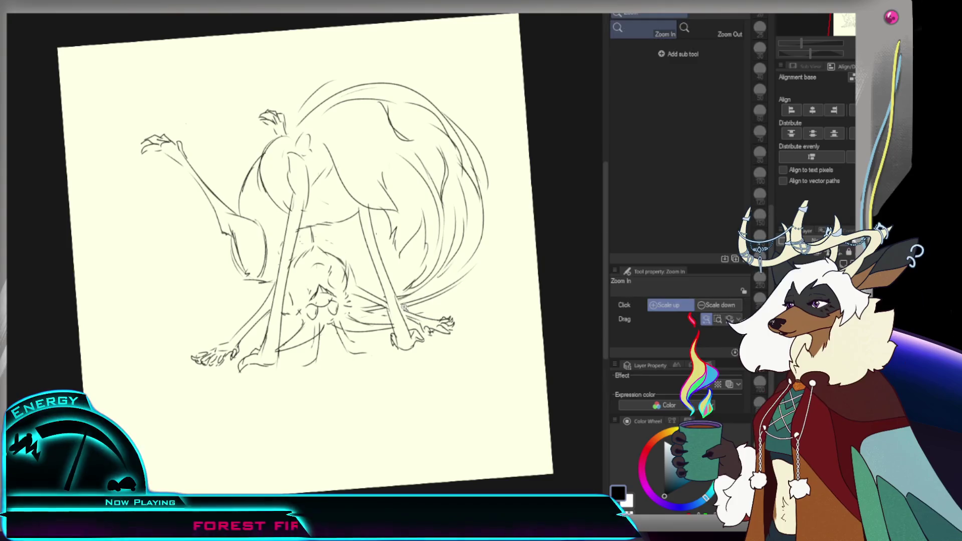
pyautogui.scroll(-5, 466, 278)
pyautogui.scroll(2, 425, 216)
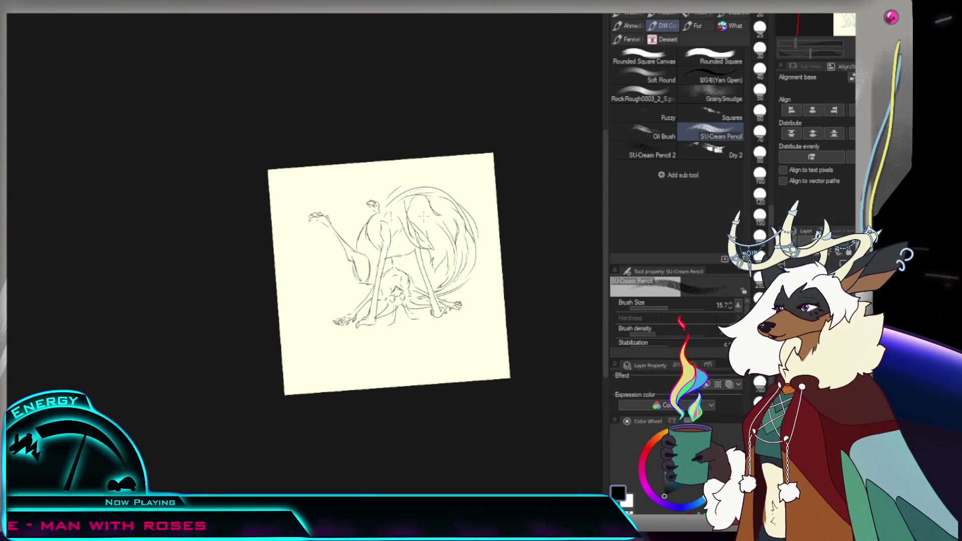
# Step: Enlarge the pencil to 33.6 and darken the tail curve, undoing a stray blob on the arm
pyautogui.press(']')
pyautogui.press(']')
pyautogui.press(']')
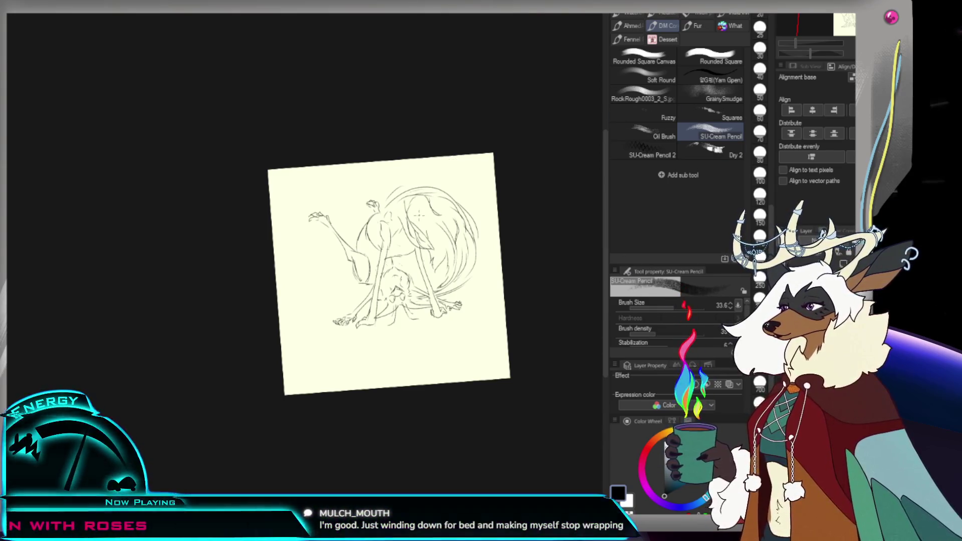
pyautogui.moveTo(425, 217); pyautogui.dragTo(471, 268)
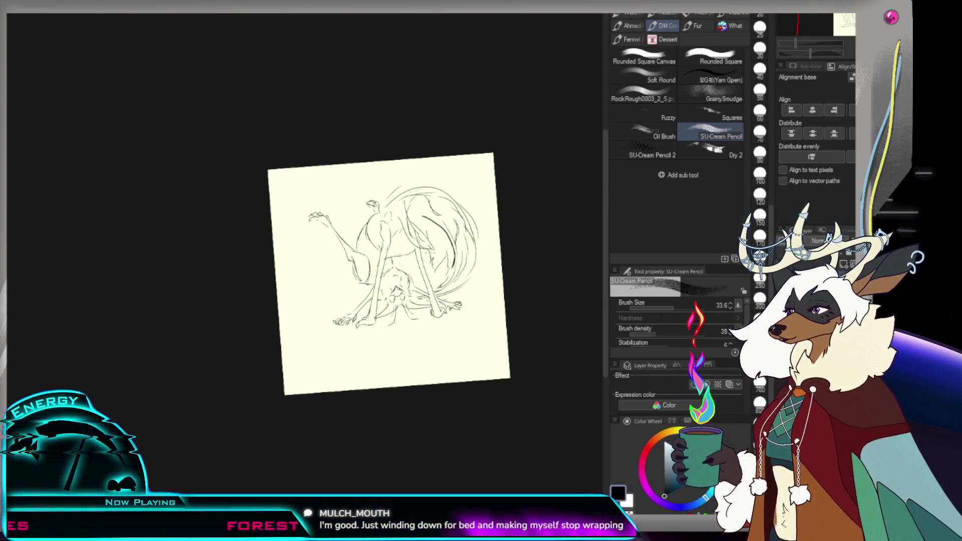
pyautogui.moveTo(431, 266); pyautogui.dragTo(447, 250)
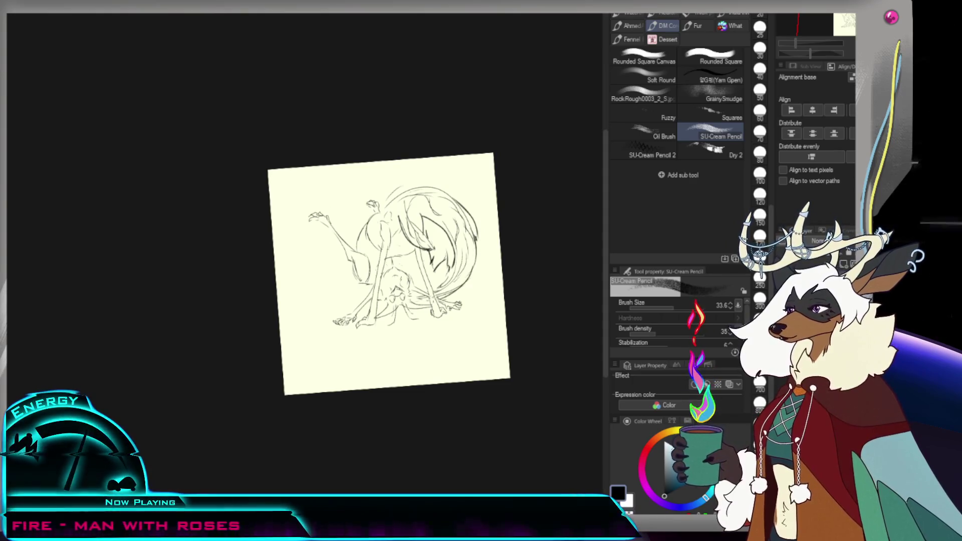
pyautogui.scroll(-3, 391, 276)
pyautogui.scroll(3, 404, 301)
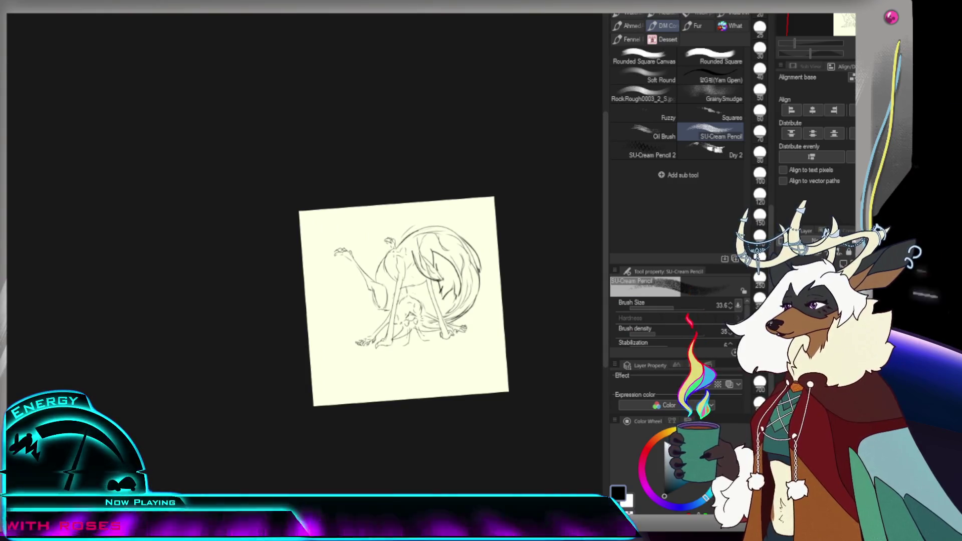
pyautogui.scroll(-2, 401, 300)
pyautogui.scroll(3, 391, 311)
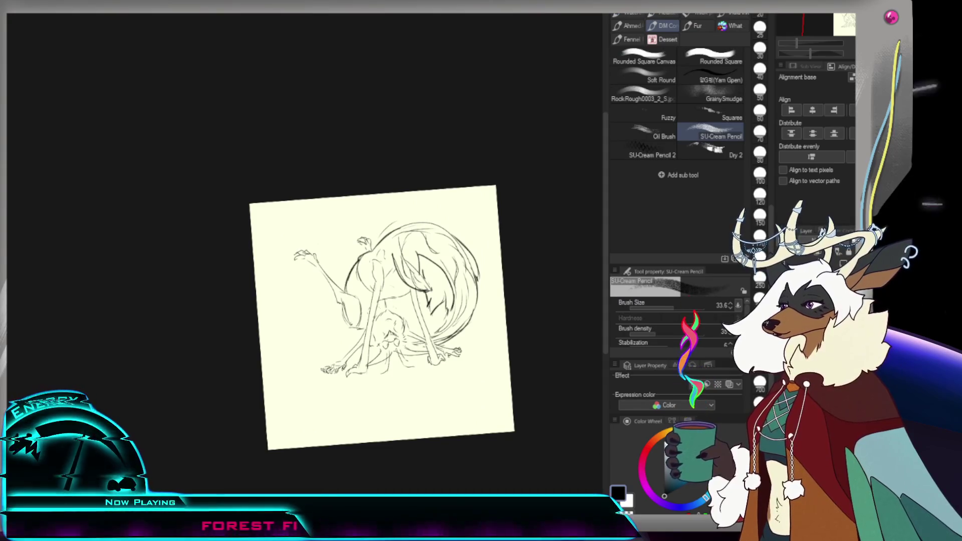
pyautogui.click(335, 282)
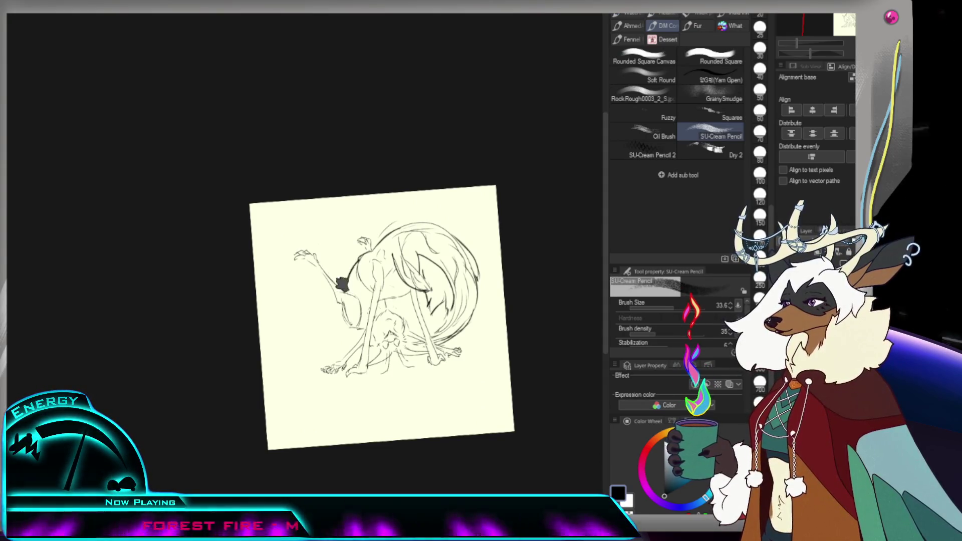
pyautogui.hotkey('ctrl', 'z')
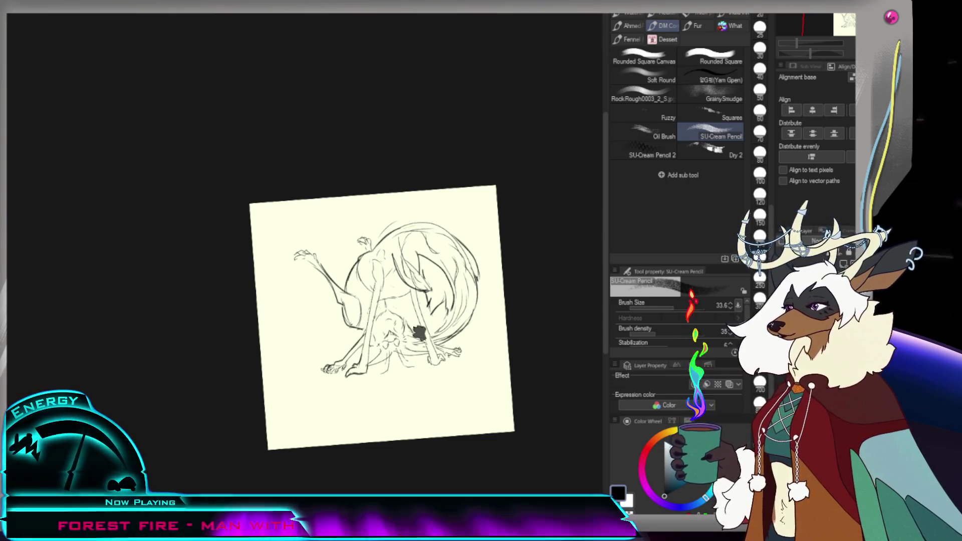
pyautogui.scroll(1, 459, 407)
pyautogui.scroll(1, 458, 407)
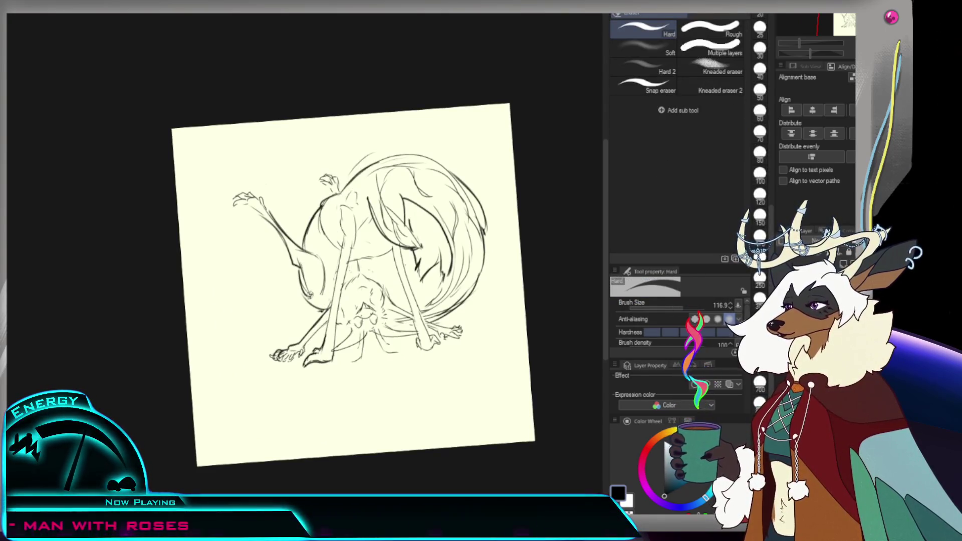
# Step: Zoom in on the sketch with the cream pencil ready
pyautogui.hotkey('ctrl', 'space')
pyautogui.scroll(1, 308, 273)
pyautogui.press('e')
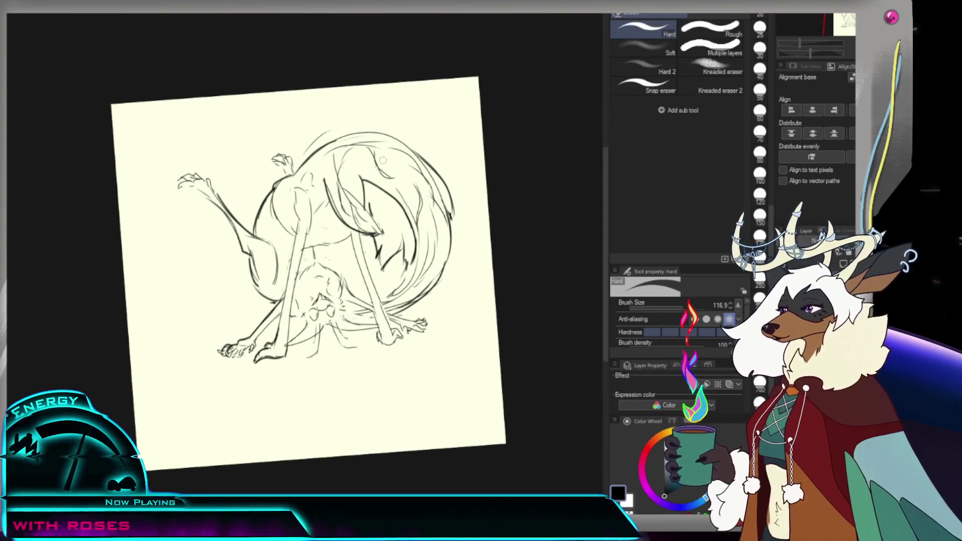
pyautogui.press('p')
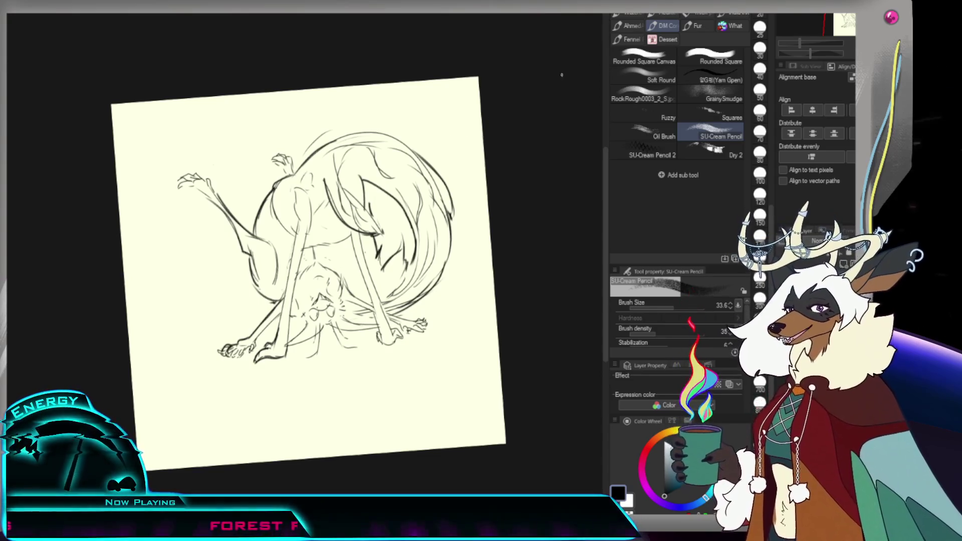
pyautogui.press('/')
pyautogui.scroll(-4, 381, 245)
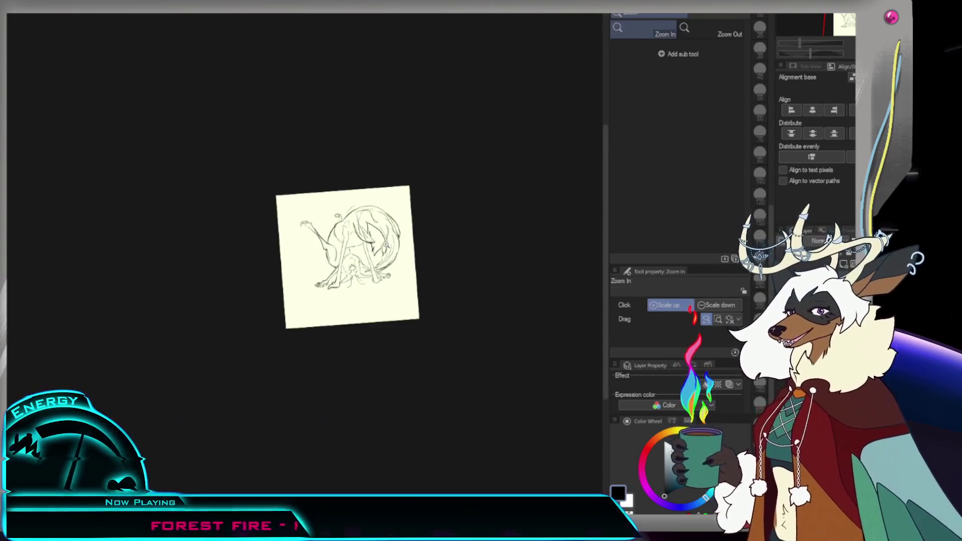
pyautogui.scroll(4, 381, 245)
pyautogui.press('p')
pyautogui.scroll(3, 316, 279)
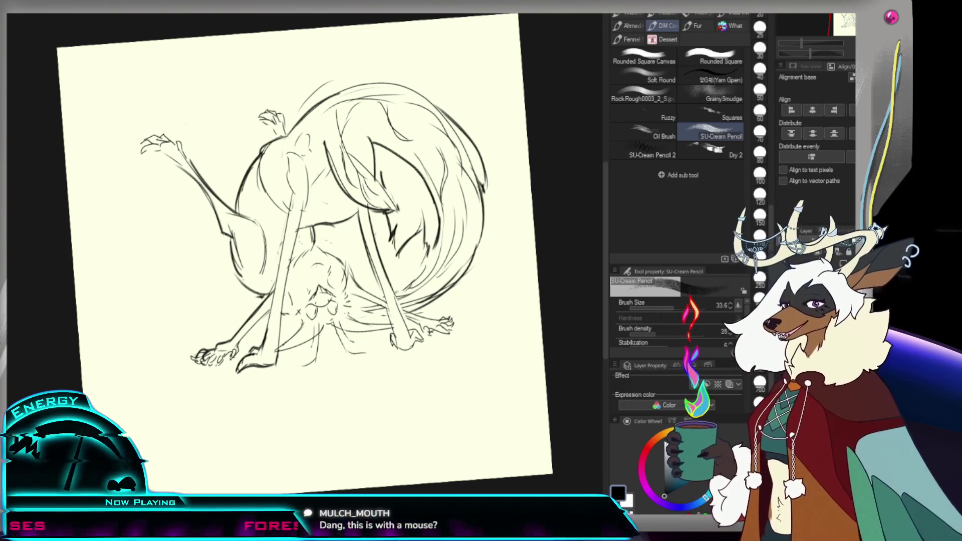
pyautogui.scroll(-3, 451, 261)
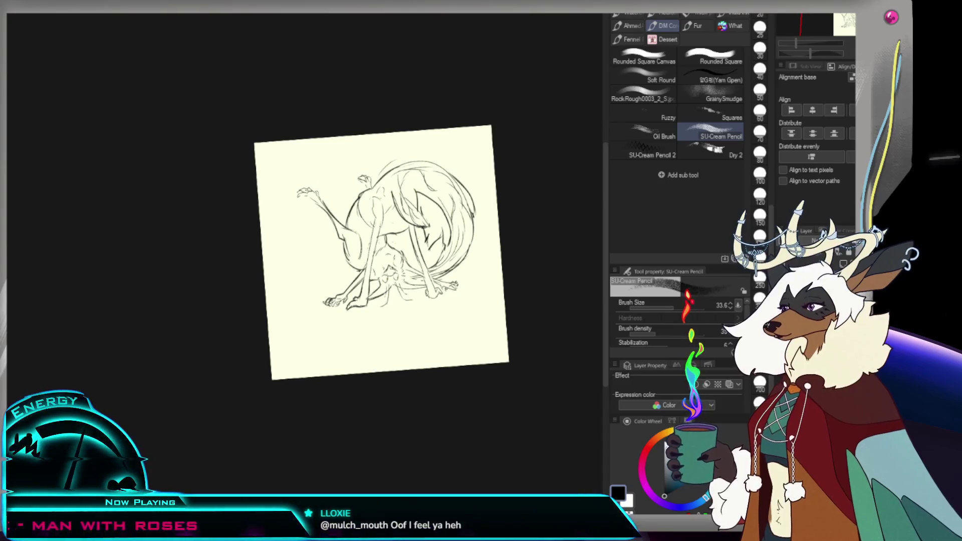
# Step: Reset the rotation and retrace the tail lines under the body with a bold stroke
pyautogui.hotkey('ctrl', 'alt', '0')
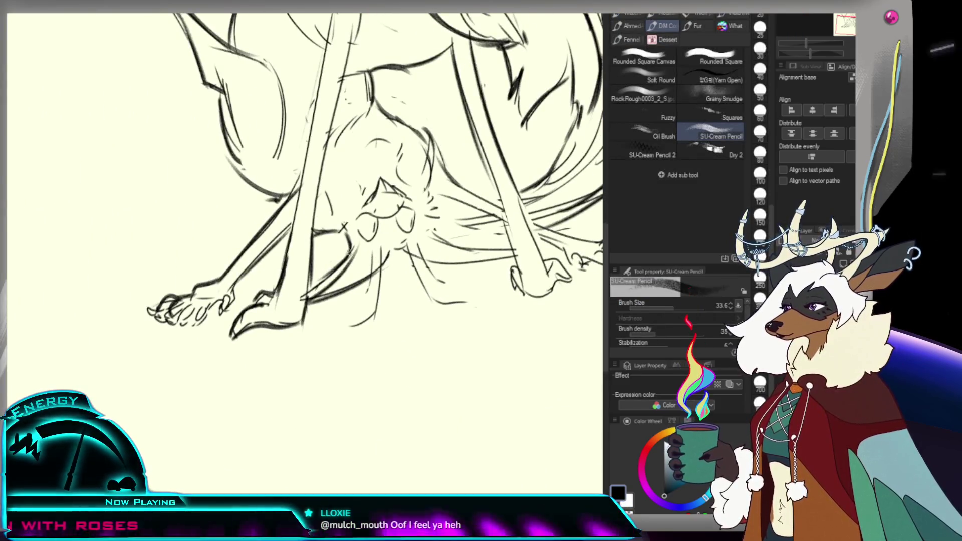
pyautogui.moveTo(423, 250); pyautogui.dragTo(500, 243)
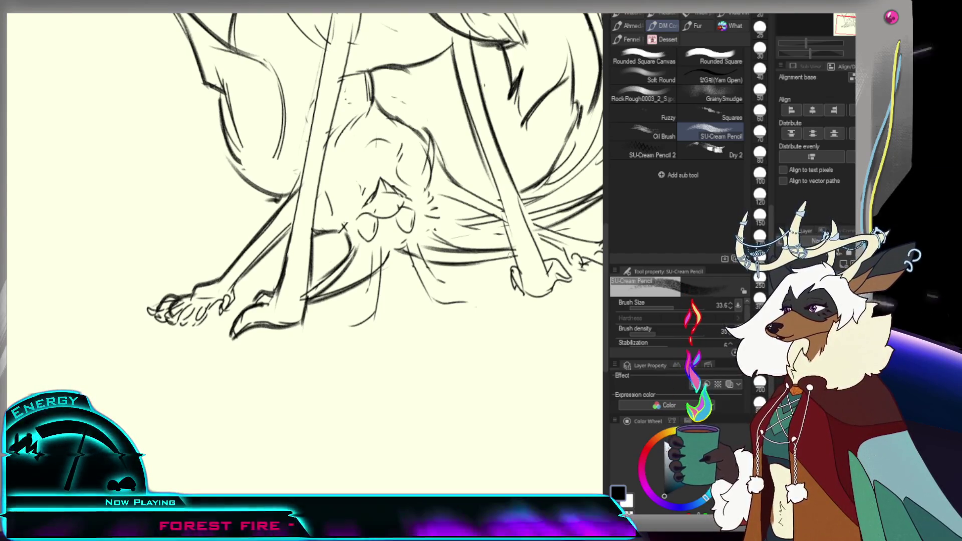
pyautogui.hotkey('ctrl', '0')
pyautogui.scroll(3, 351, 226)
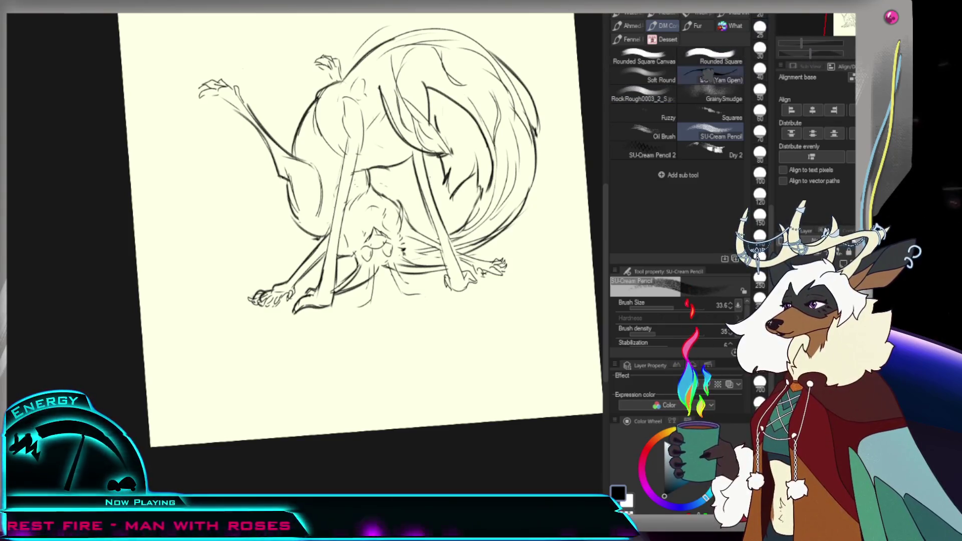
pyautogui.moveTo(351, 226); pyautogui.dragTo(294, 280)
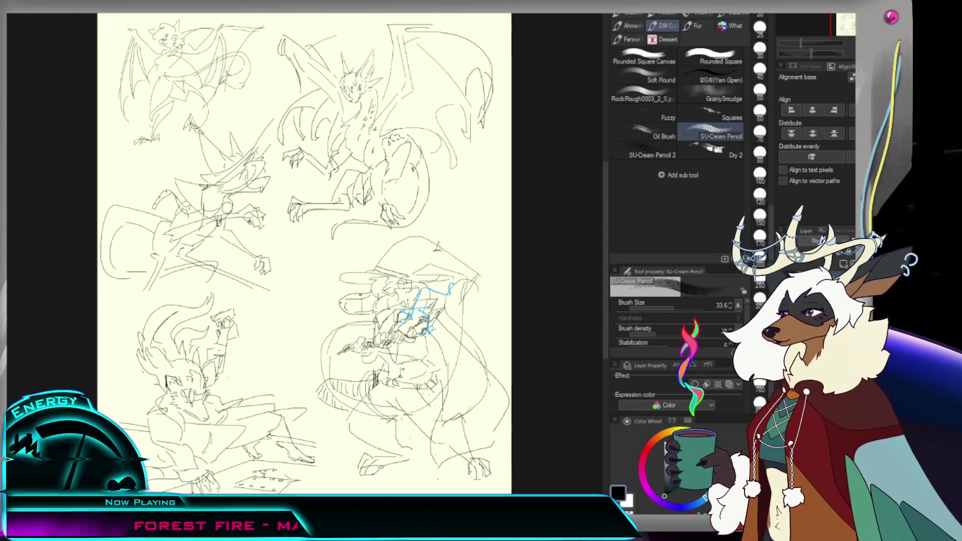
pyautogui.press('Tab')
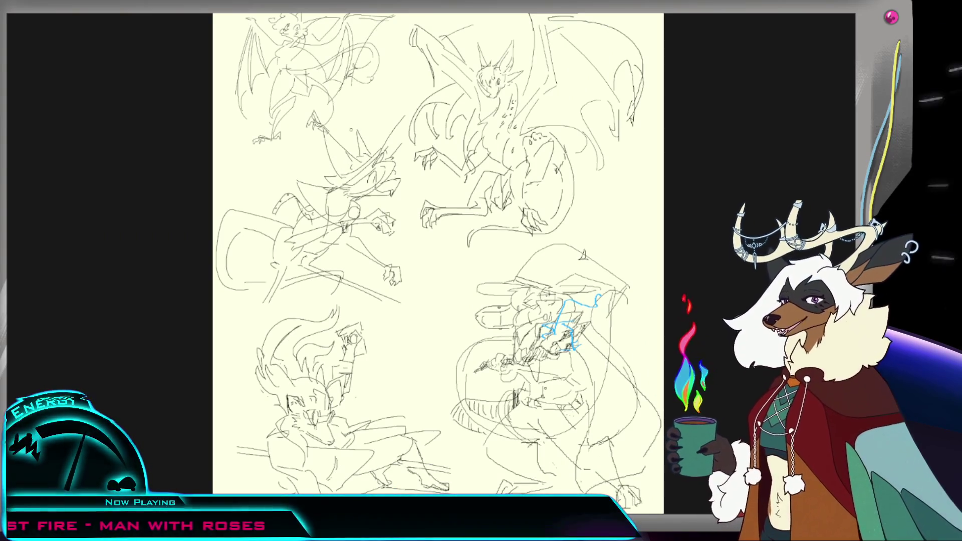
pyautogui.press('Tab')
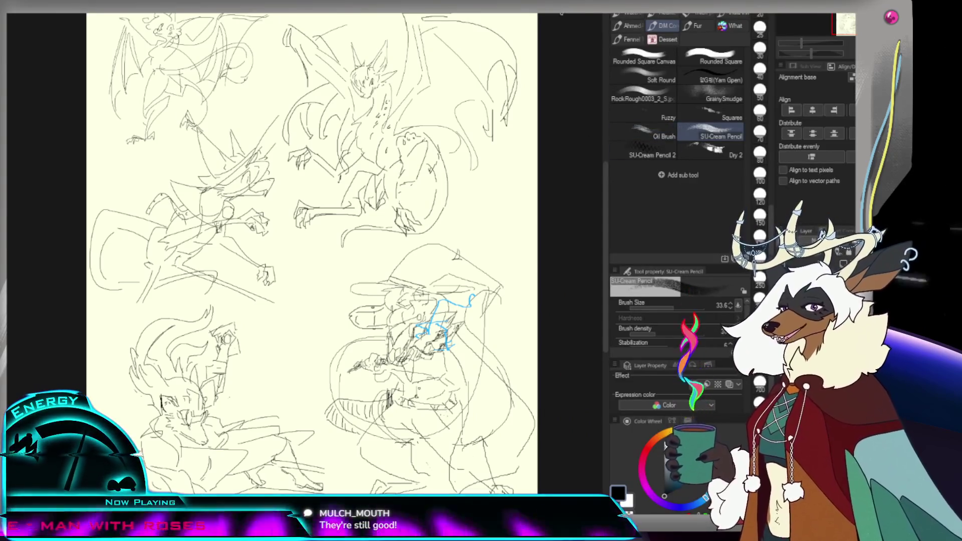
pyautogui.hotkey('ctrl', 'Tab')
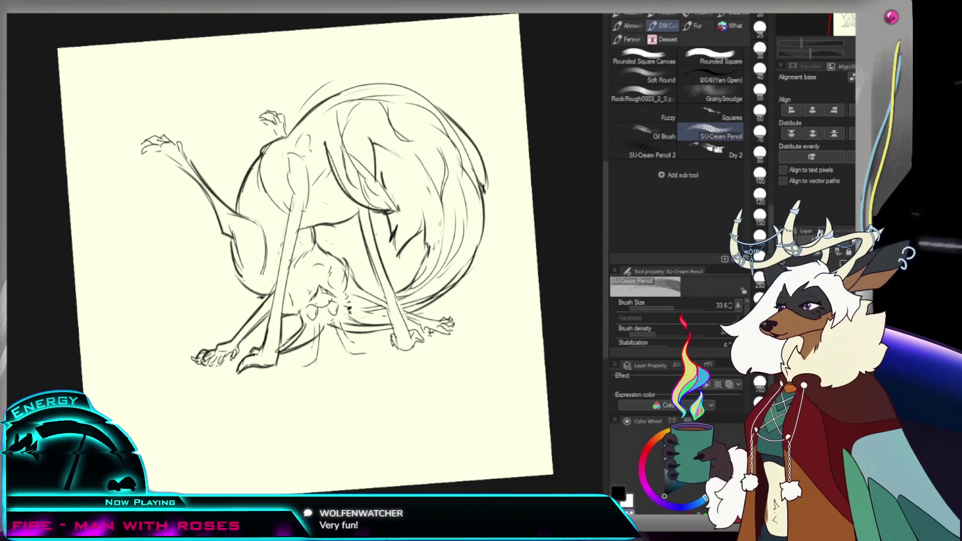
# Step: Zoom the sheet out and back in to frame the fox sketch
pyautogui.press('/')
pyautogui.keyDown('alt'); pyautogui.click(392, 179); pyautogui.keyUp('alt')
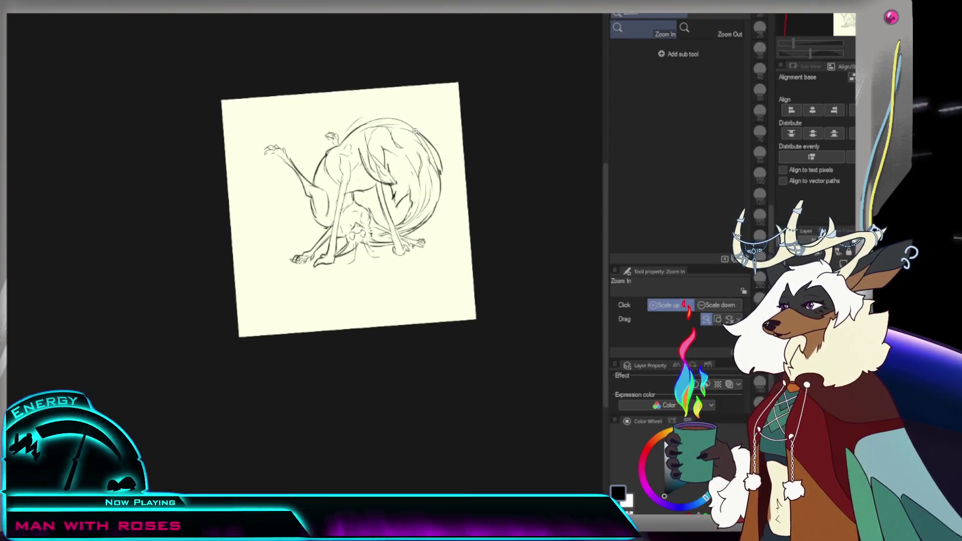
pyautogui.press('p')
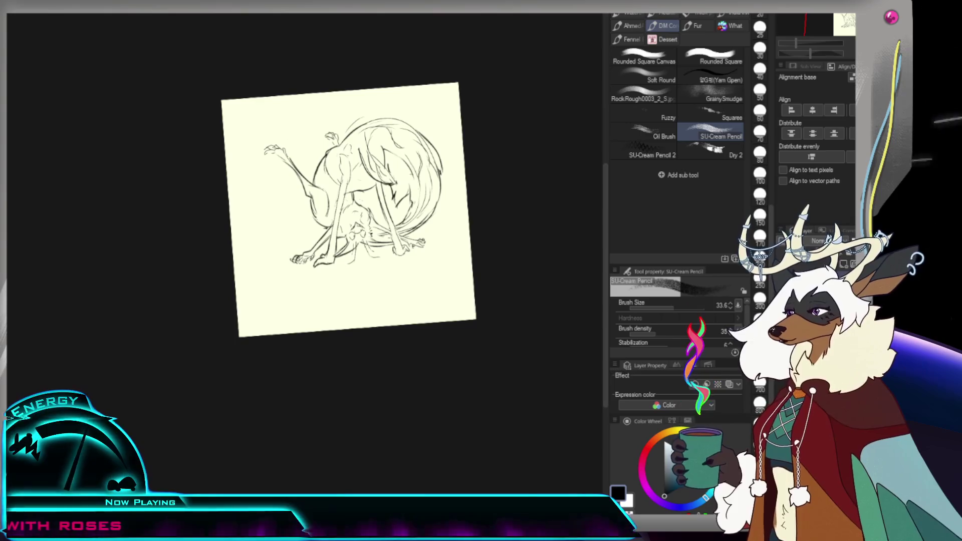
pyautogui.press('/')
pyautogui.keyDown('alt'); pyautogui.click(406, 240); pyautogui.keyUp('alt')
pyautogui.click(408, 226)
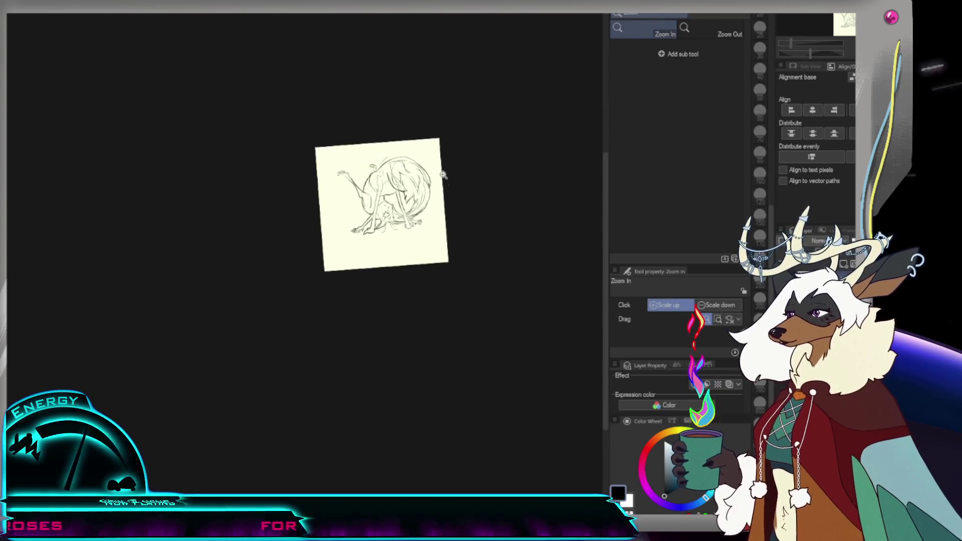
pyautogui.click(425, 175)
pyautogui.press('p')
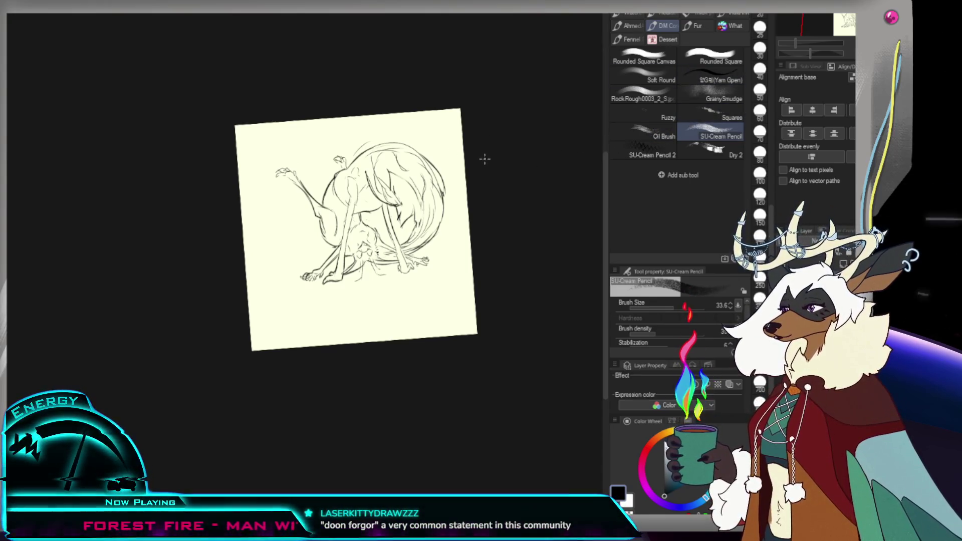
pyautogui.click(430, 189)
# Step: Erase stray lines inside the upper body and faint lines on its right side
pyautogui.press('b')
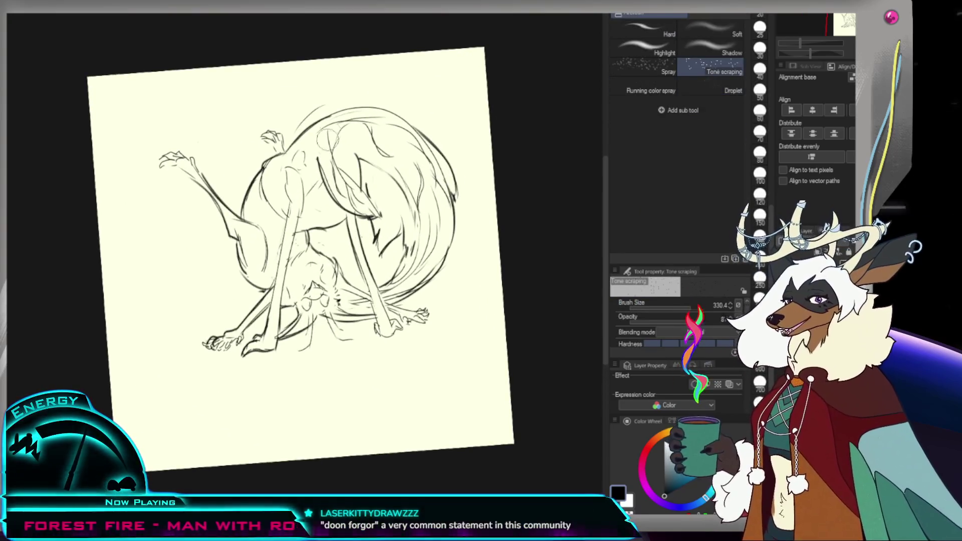
pyautogui.press('e')
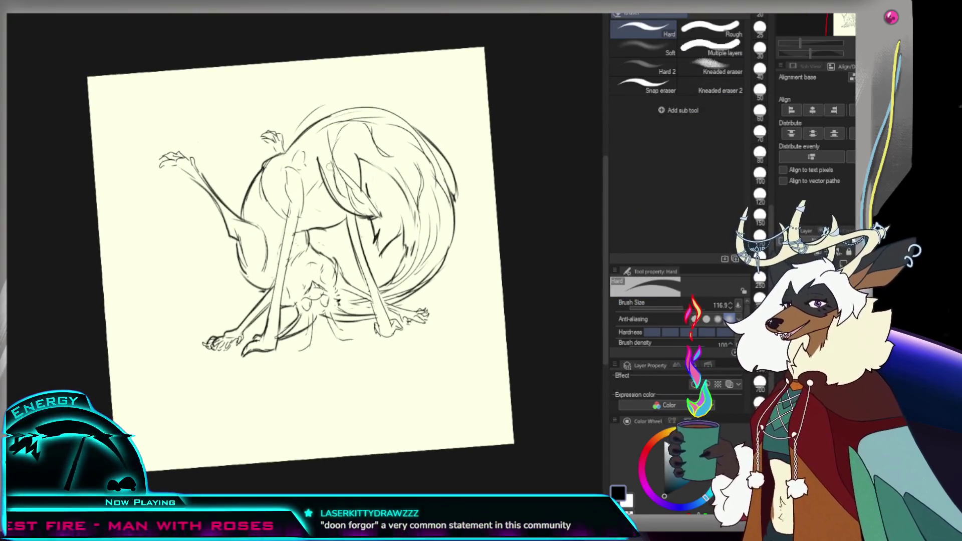
pyautogui.moveTo(340, 176); pyautogui.dragTo(380, 154)
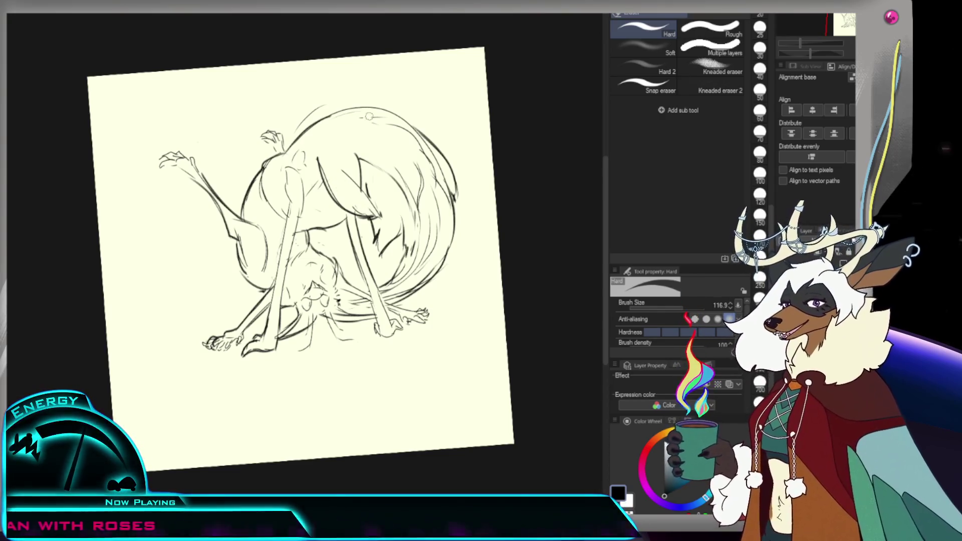
pyautogui.moveTo(421, 145); pyautogui.dragTo(430, 191)
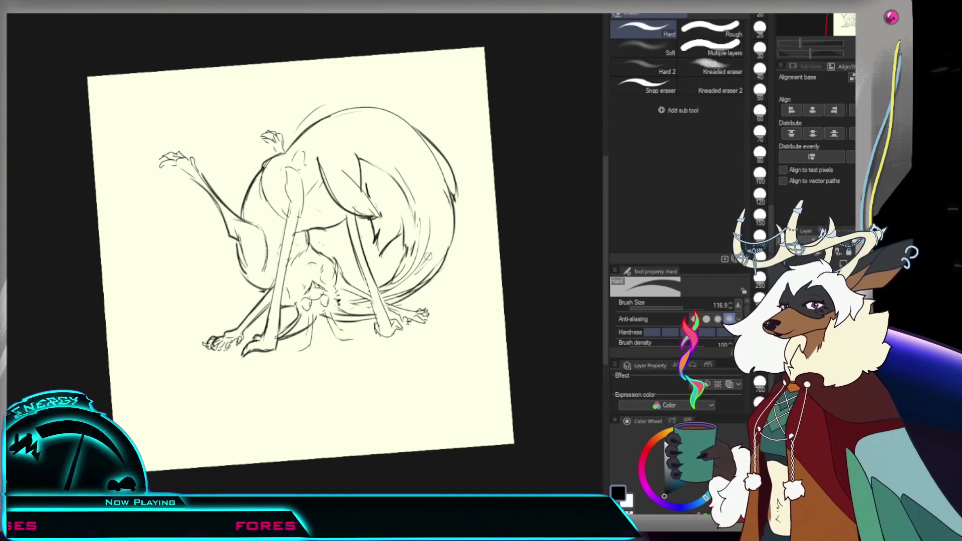
pyautogui.scroll(-5, 361, 260)
pyautogui.scroll(1, 361, 260)
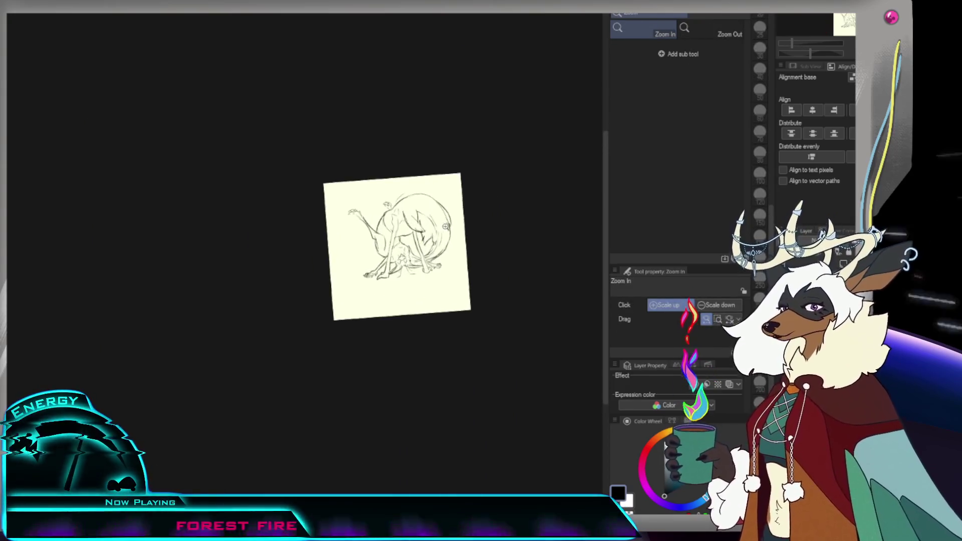
pyautogui.scroll(2, 361, 260)
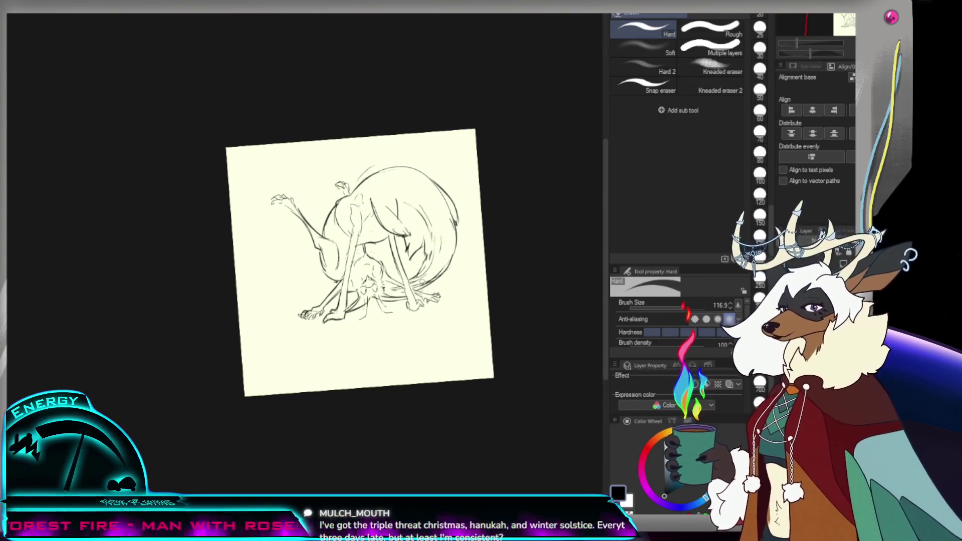
# Step: Make a small test pencil mark and straighten the tilted canvas view
pyautogui.press('p')
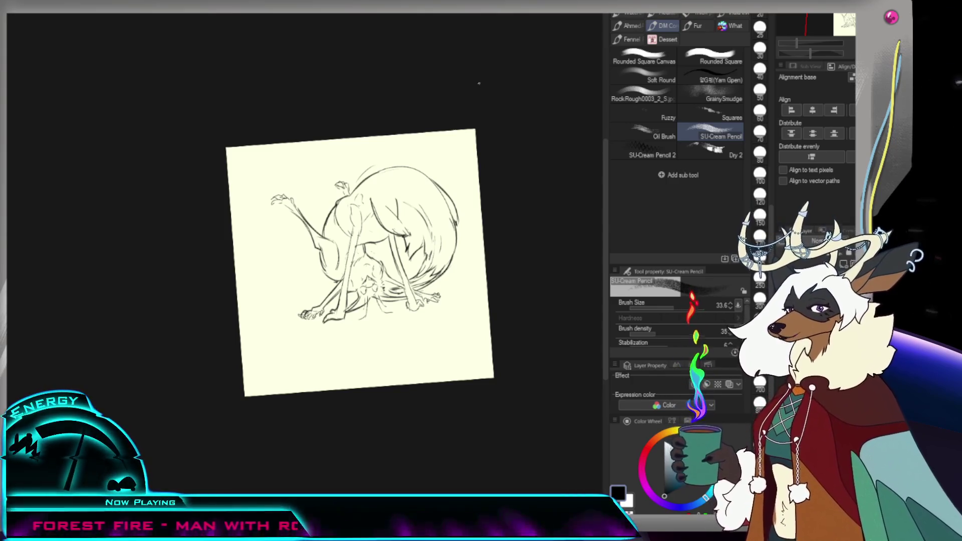
pyautogui.moveTo(384, 243); pyautogui.dragTo(390, 248)
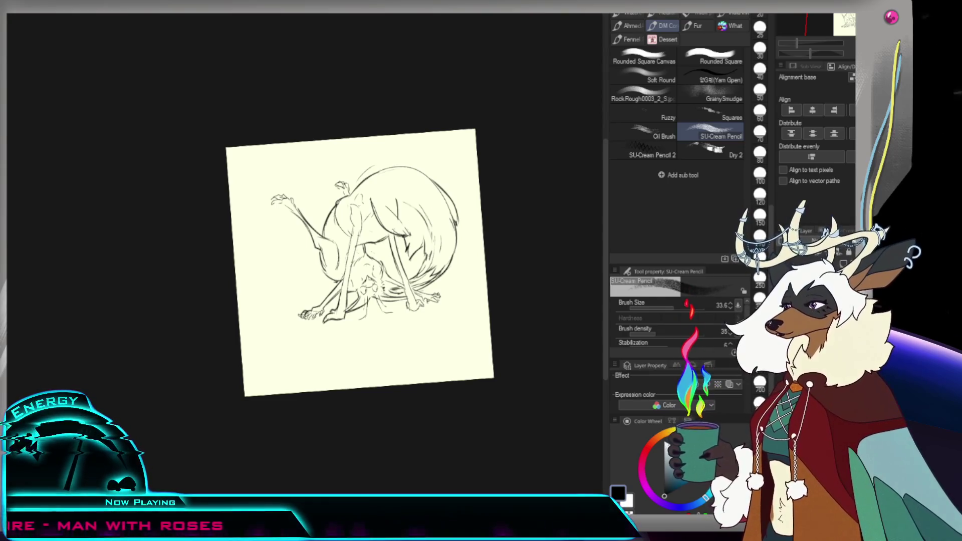
pyautogui.scroll(3, 425, 263)
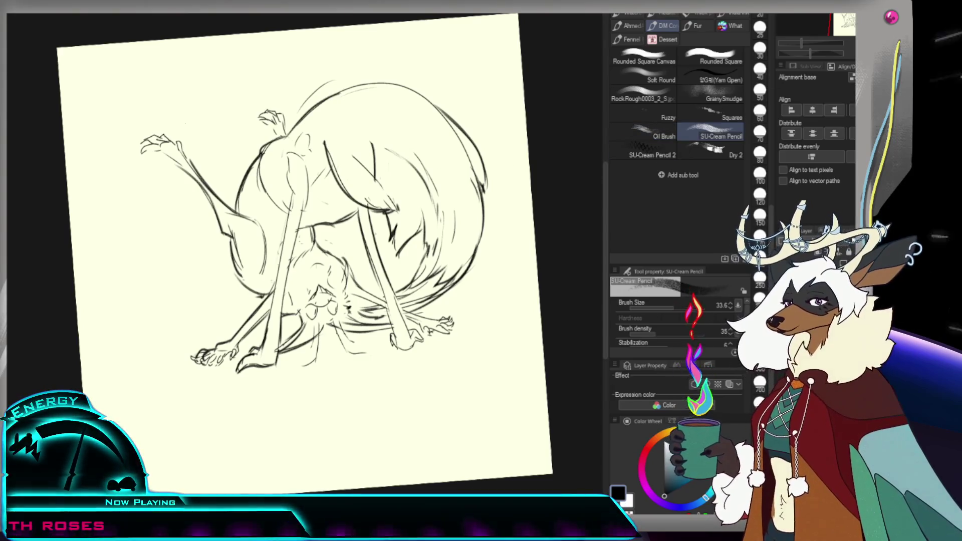
pyautogui.hotkey('ctrl', '@')
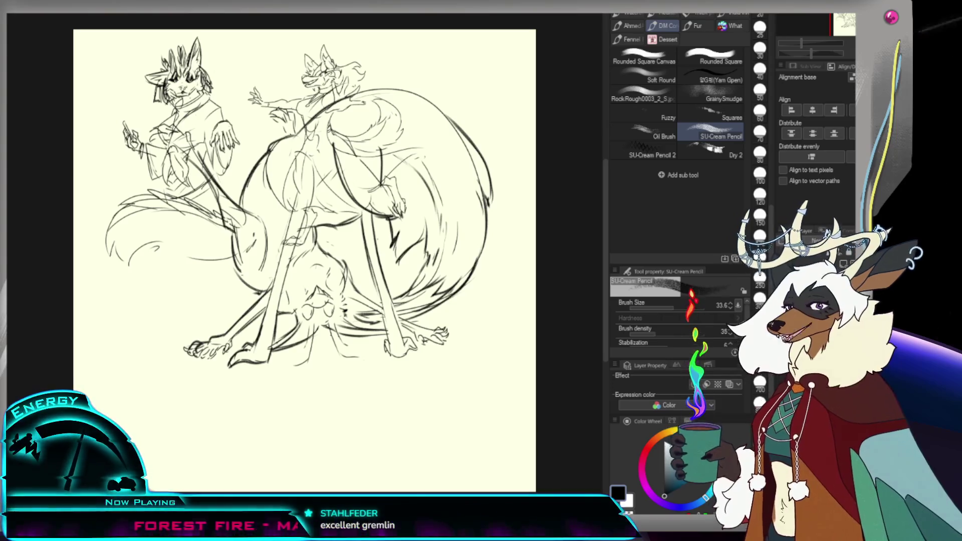
# Step: Shrink the curled creature sketch and move it beneath the dancing fox
pyautogui.hotkey('ctrl', 't')
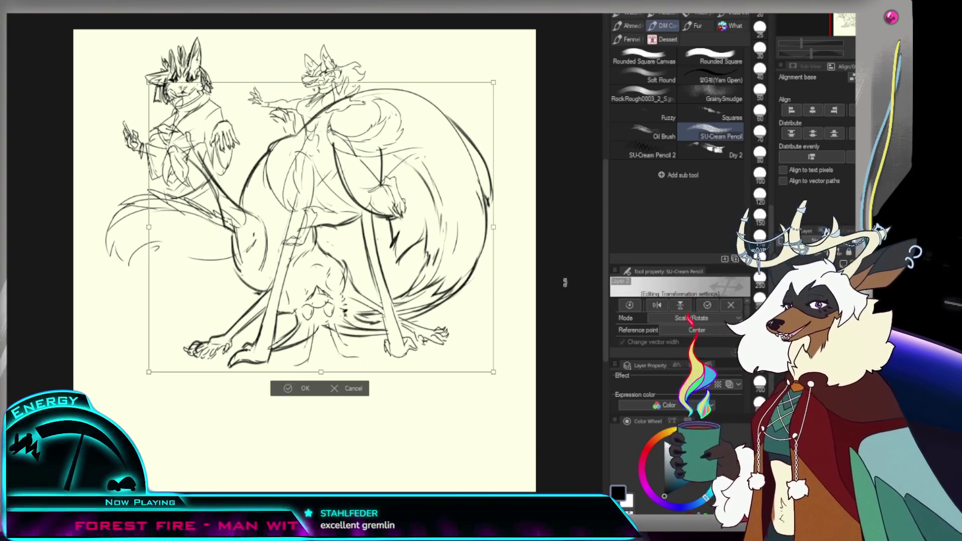
pyautogui.scroll(-1, 402, 247)
pyautogui.moveTo(293, 196); pyautogui.dragTo(224, 333)
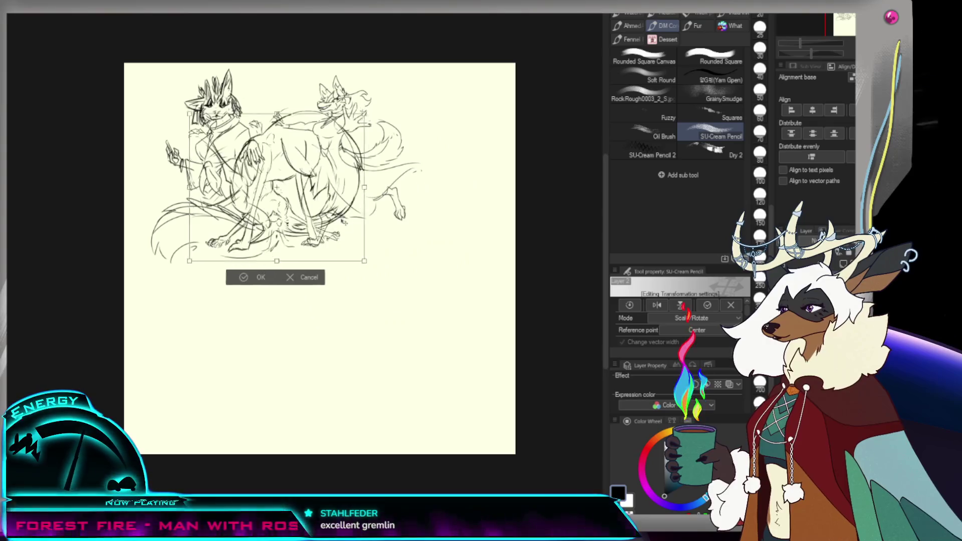
pyautogui.moveTo(292, 367); pyautogui.dragTo(486, 331)
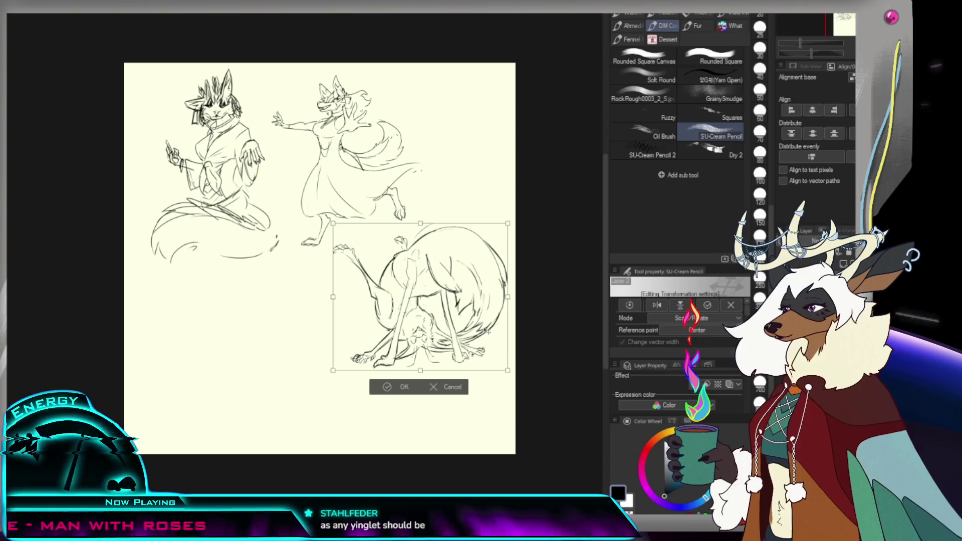
pyautogui.click(395, 387)
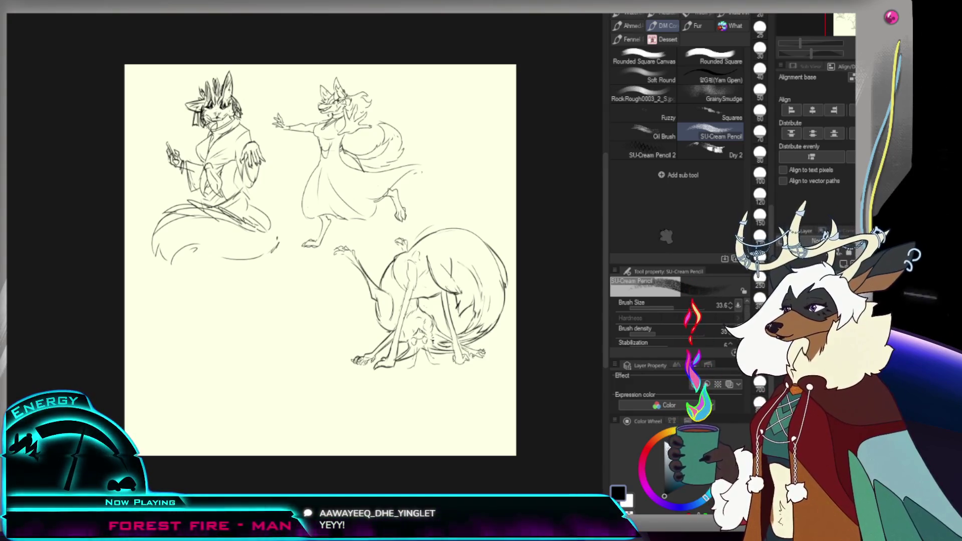
# Step: Undo that placement and re-transform the curled sketch smaller, nudged into the lower left
pyautogui.hotkey('ctrl', 'z')
pyautogui.hotkey('ctrl', 't')
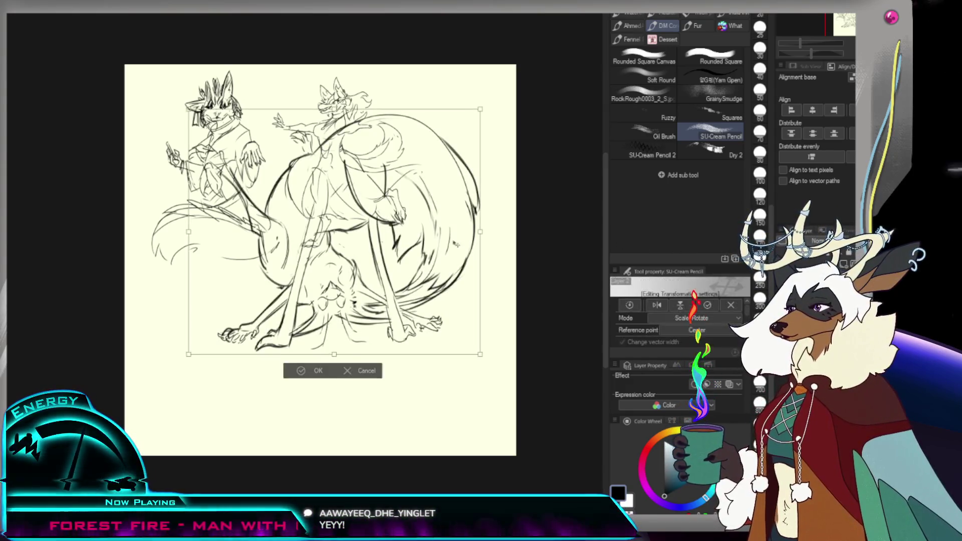
pyautogui.moveTo(384, 468)
pyautogui.mouseDown()
pyautogui.moveTo(338, 428)
pyautogui.moveTo(353, 437)
pyautogui.moveTo(346, 429)
pyautogui.mouseUp()
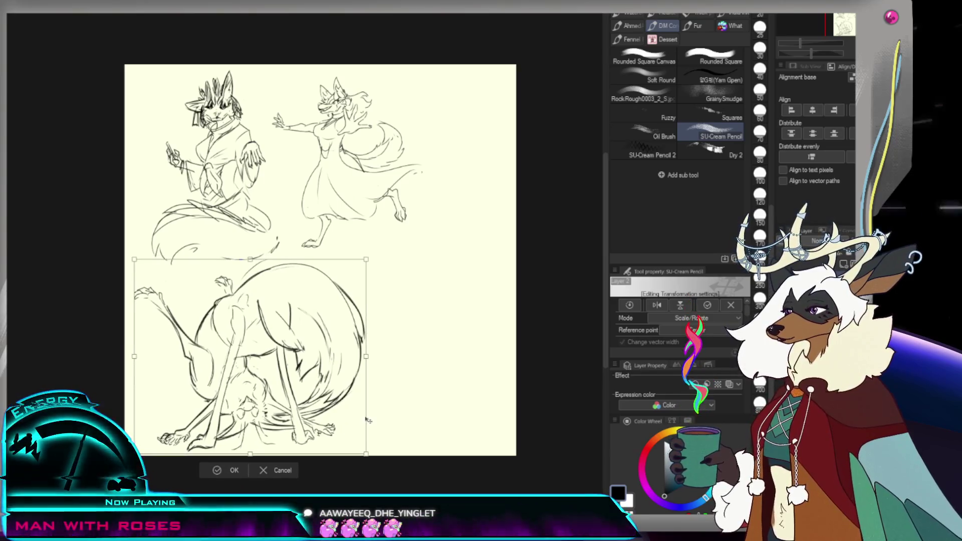
pyautogui.moveTo(267, 458); pyautogui.dragTo(278, 448)
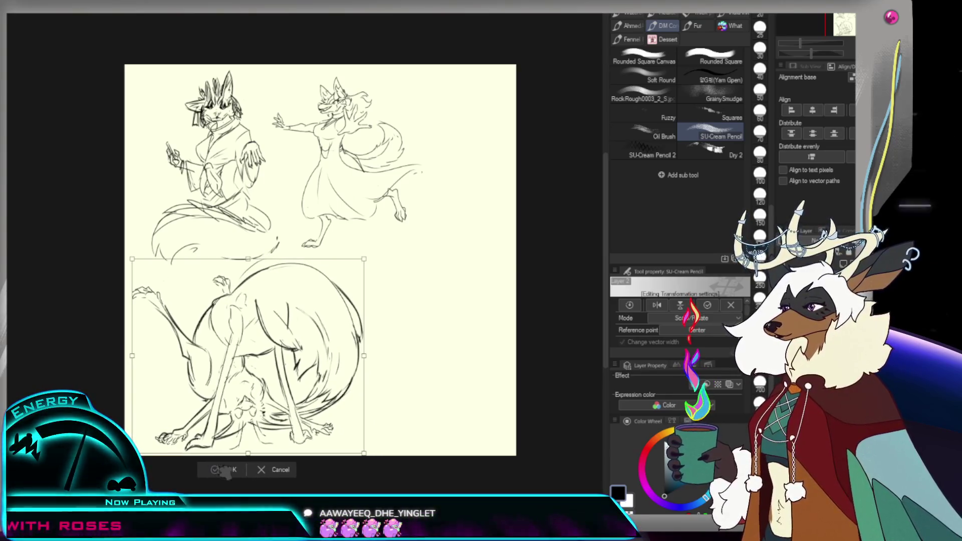
pyautogui.press('Return')
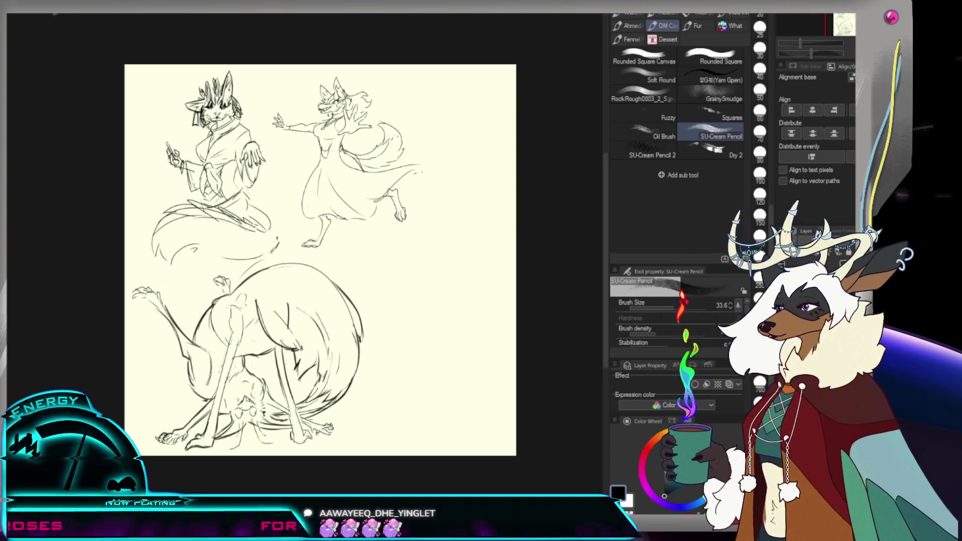
pyautogui.press('m')
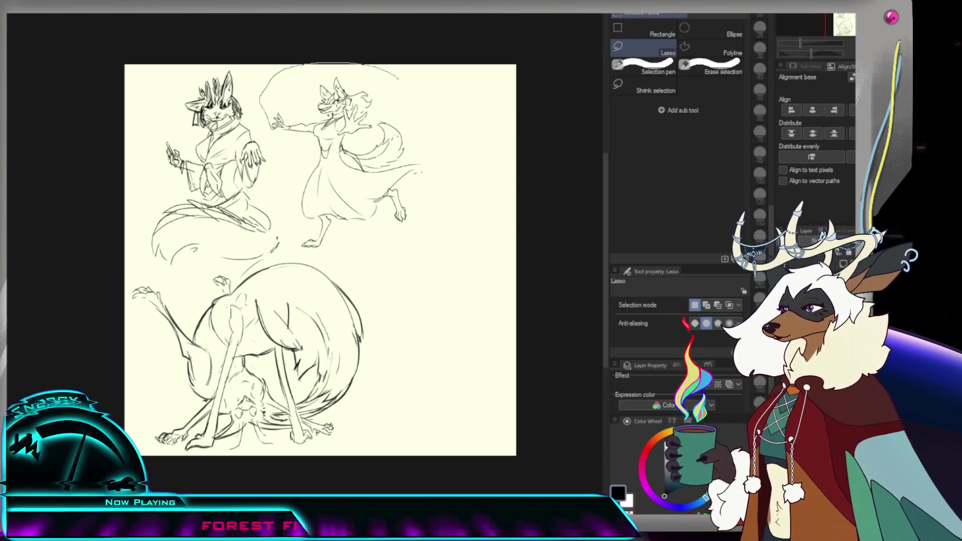
# Step: Lasso the dancing fox and enlarge it, shifting it to the right
pyautogui.moveTo(273, 125); pyautogui.dragTo(400, 95)
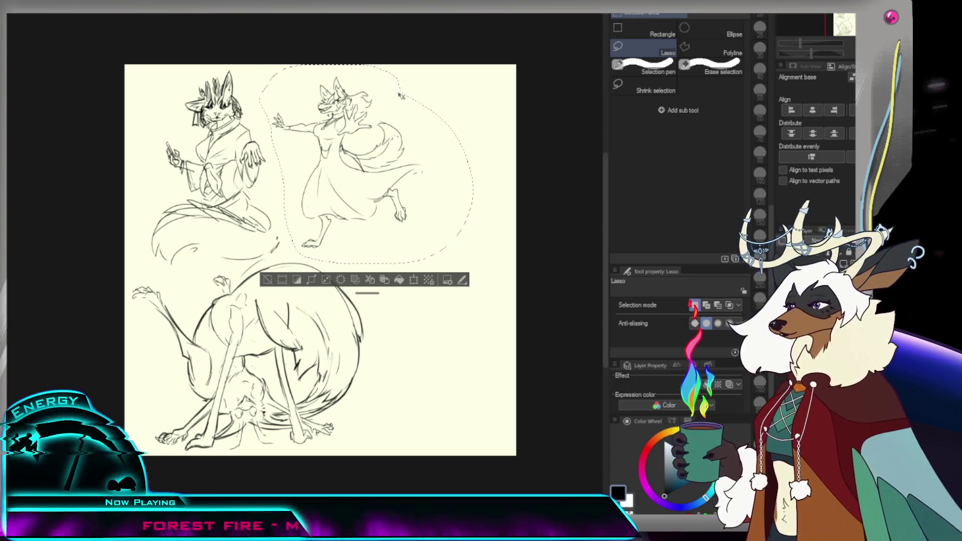
pyautogui.hotkey('ctrl', 't')
pyautogui.moveTo(472, 61); pyautogui.dragTo(496, 176)
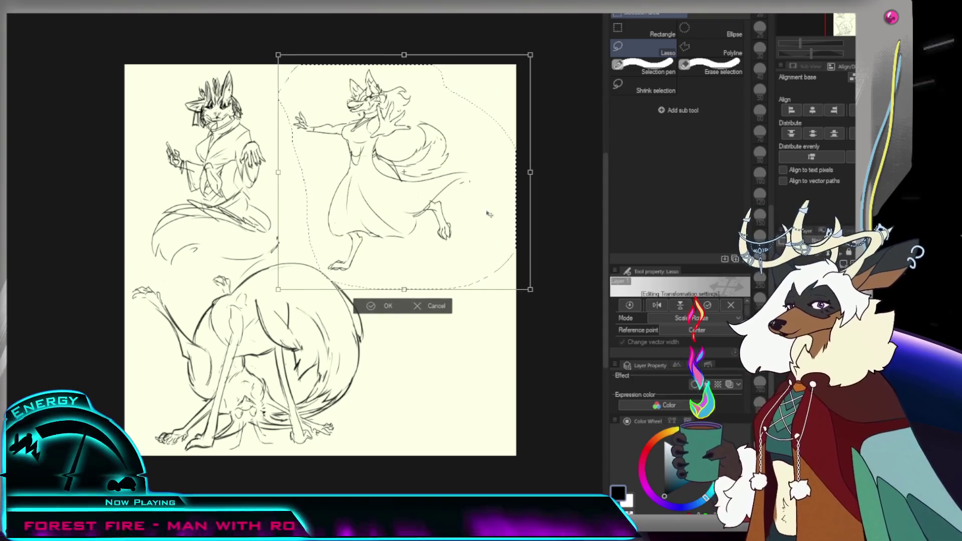
pyautogui.click(373, 305)
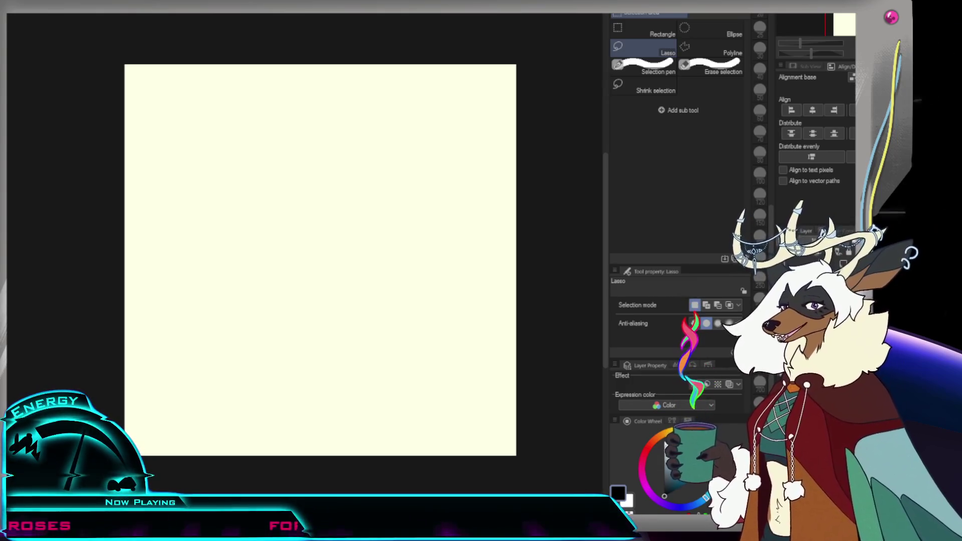
# Step: Try several pencil arcs for the head, undoing them all back to an empty canvas
pyautogui.press('b')
pyautogui.moveTo(301, 141); pyautogui.dragTo(310, 194)
pyautogui.hotkey('ctrl', 'z')
pyautogui.moveTo(300, 141); pyautogui.dragTo(334, 188)
pyautogui.hotkey('ctrl', 'z')
pyautogui.hotkey('ctrl', 'z')
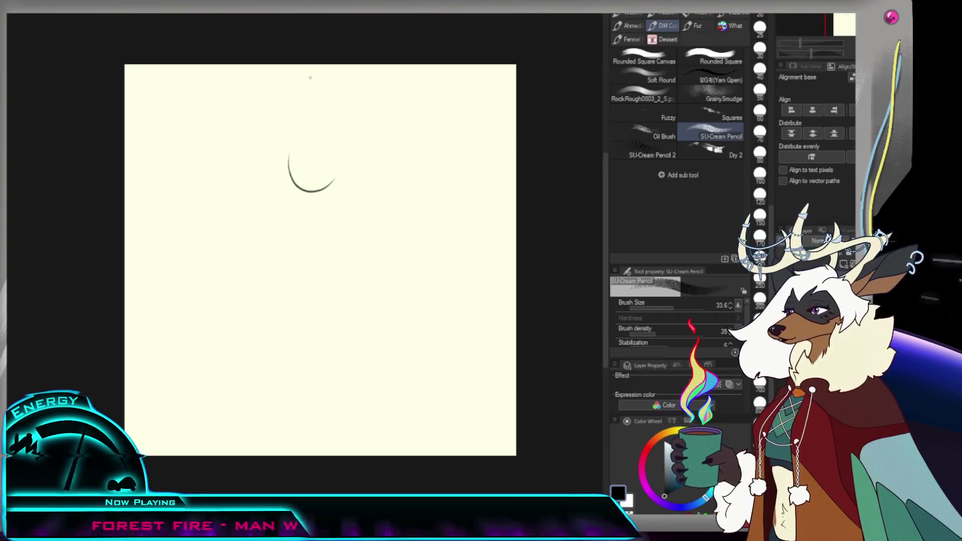
pyautogui.hotkey('ctrl', 'z')
pyautogui.moveTo(300, 141); pyautogui.dragTo(330, 140)
pyautogui.hotkey('ctrl', 'z')
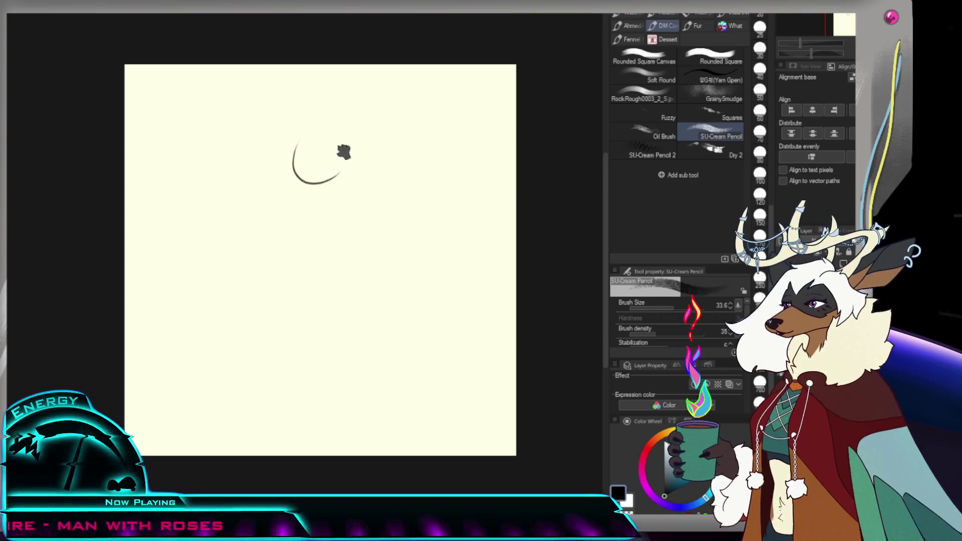
pyautogui.hotkey('ctrl', 'z')
pyautogui.hotkey('ctrl', 'z')
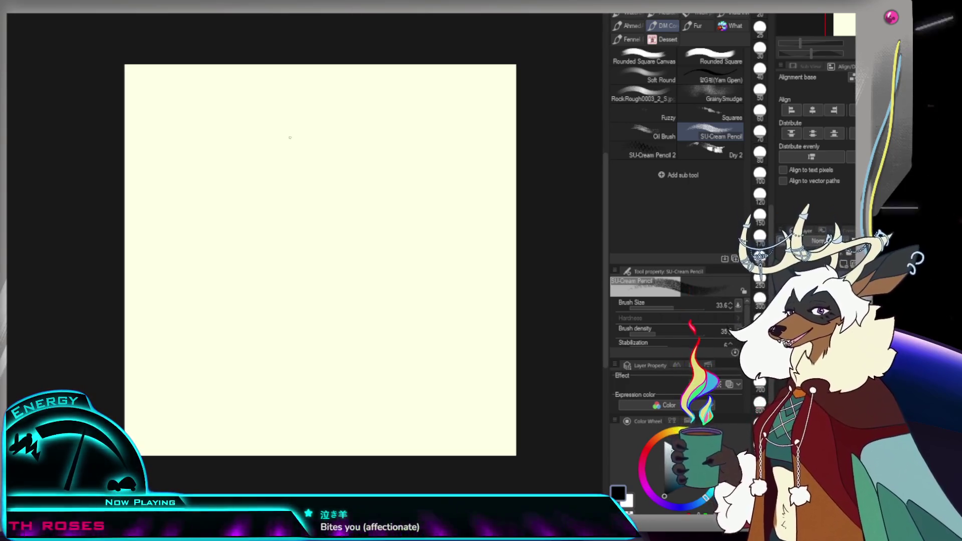
pyautogui.moveTo(276, 173); pyautogui.dragTo(270, 213)
pyautogui.hotkey('ctrl', 'z')
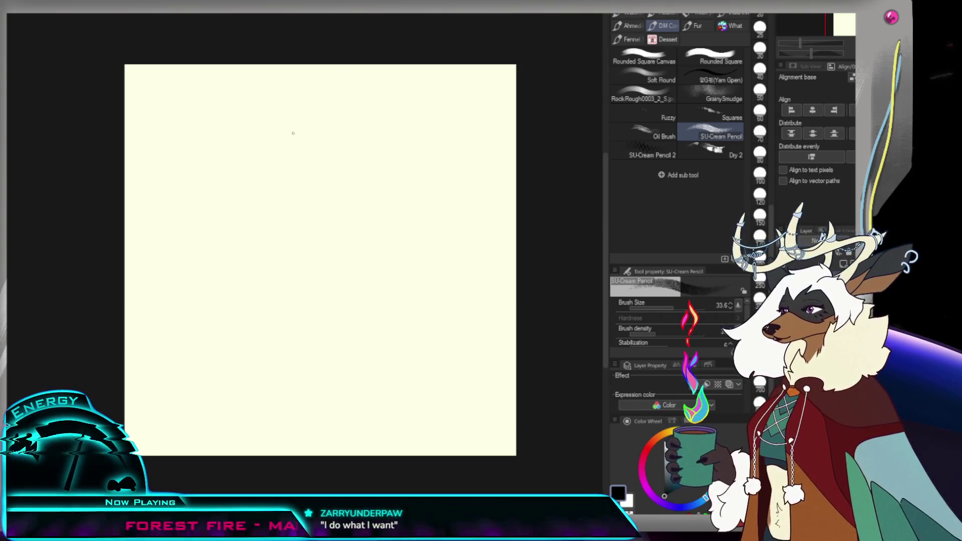
# Step: Draw a small, nearly closed head loop with a trimmed hooked stroke beside it
pyautogui.click(309, 162)
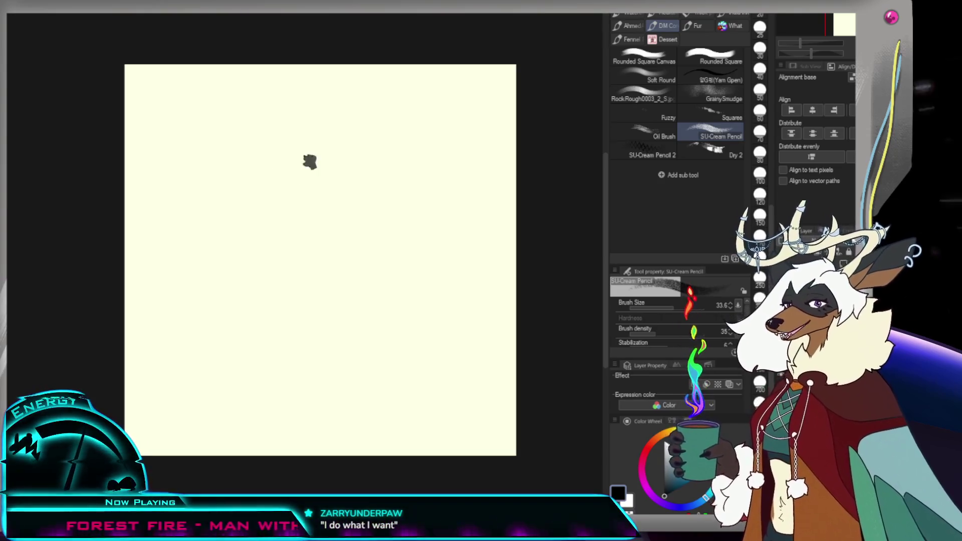
pyautogui.hotkey('ctrl', 'z')
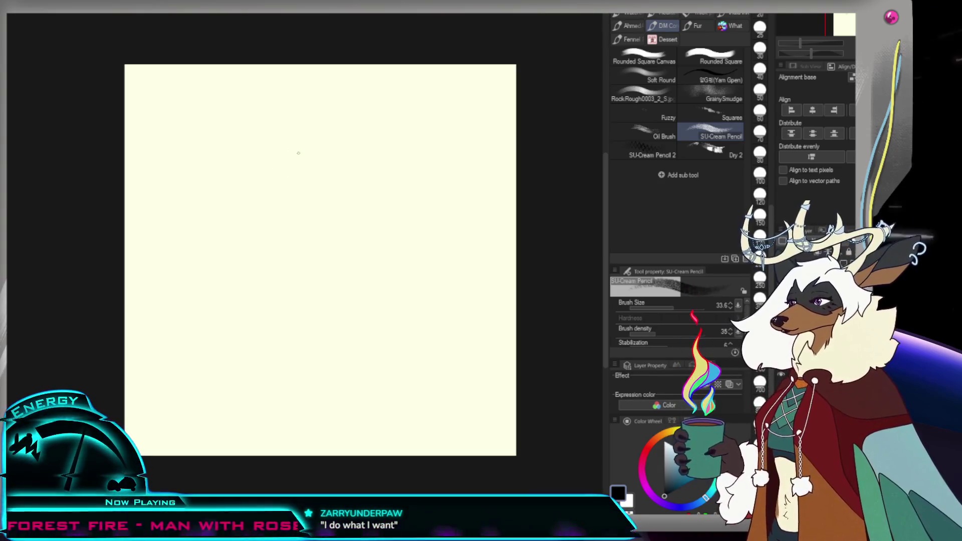
pyautogui.moveTo(315, 162); pyautogui.dragTo(310, 171)
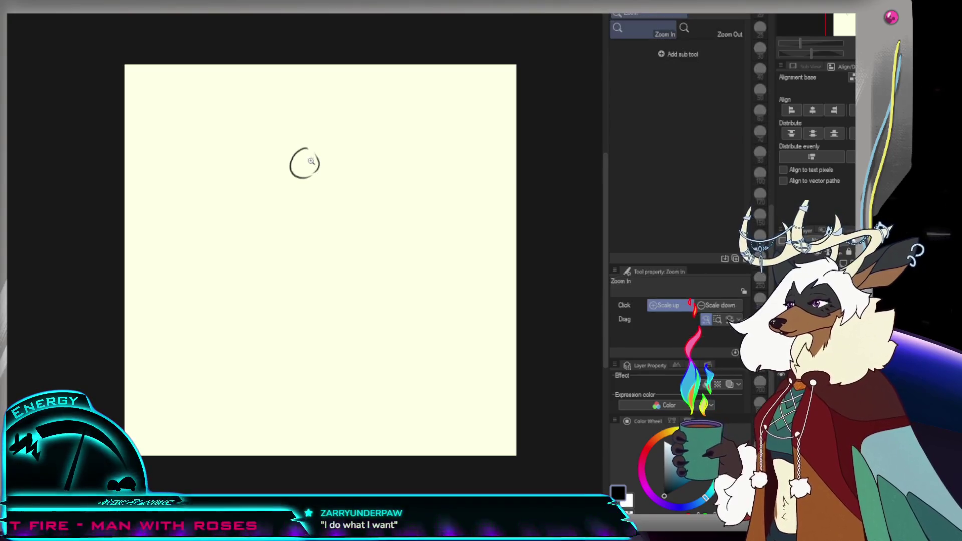
pyautogui.scroll(2, 298, 152)
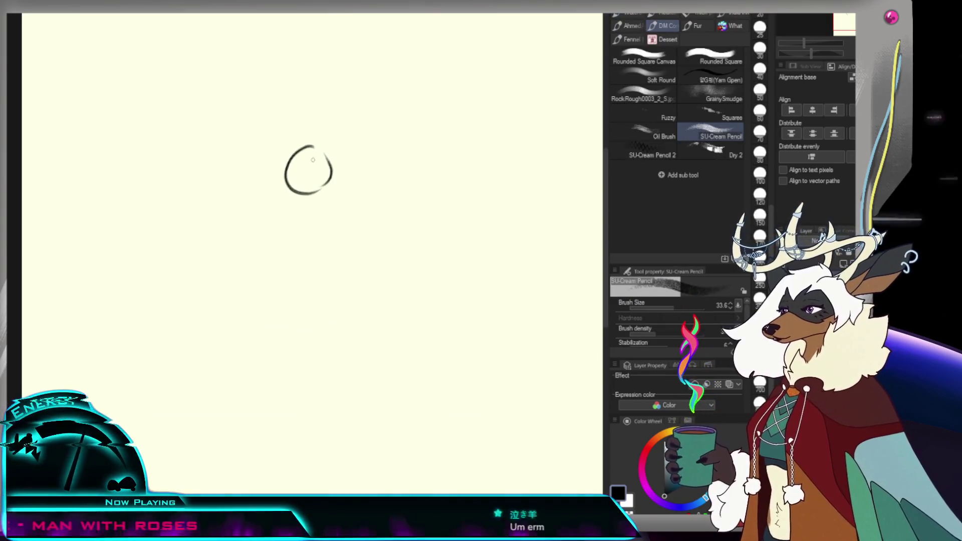
pyautogui.moveTo(308, 165)
pyautogui.mouseDown()
pyautogui.moveTo(340, 158)
pyautogui.moveTo(325, 188)
pyautogui.moveTo(323, 174)
pyautogui.moveTo(275, 170)
pyautogui.mouseUp()
pyautogui.press('e')
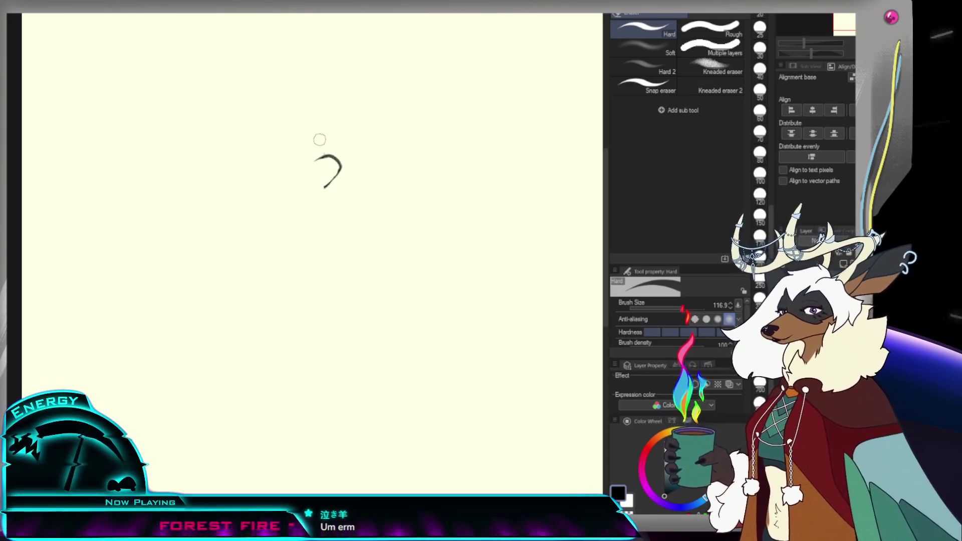
pyautogui.press('p')
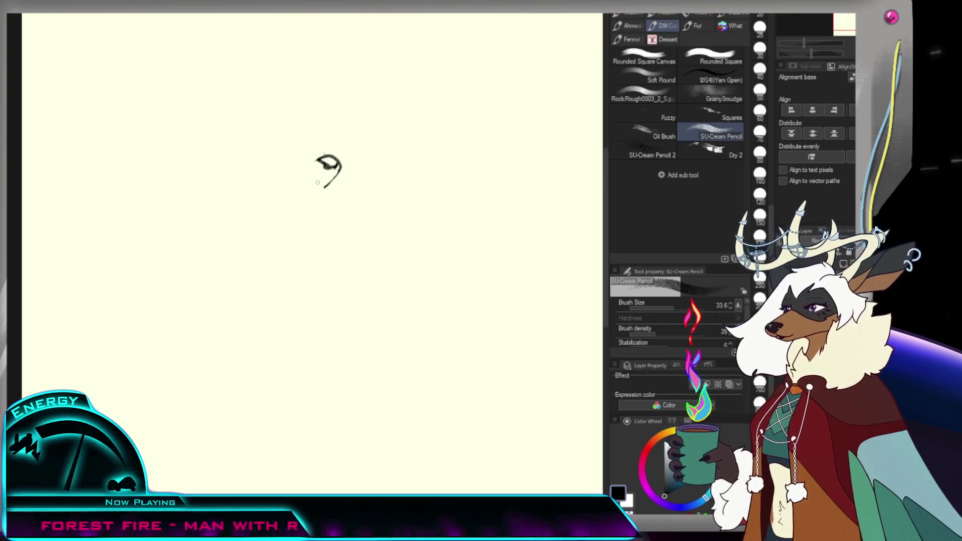
pyautogui.moveTo(340, 168)
pyautogui.mouseDown()
pyautogui.moveTo(300, 184)
pyautogui.moveTo(328, 174)
pyautogui.mouseUp()
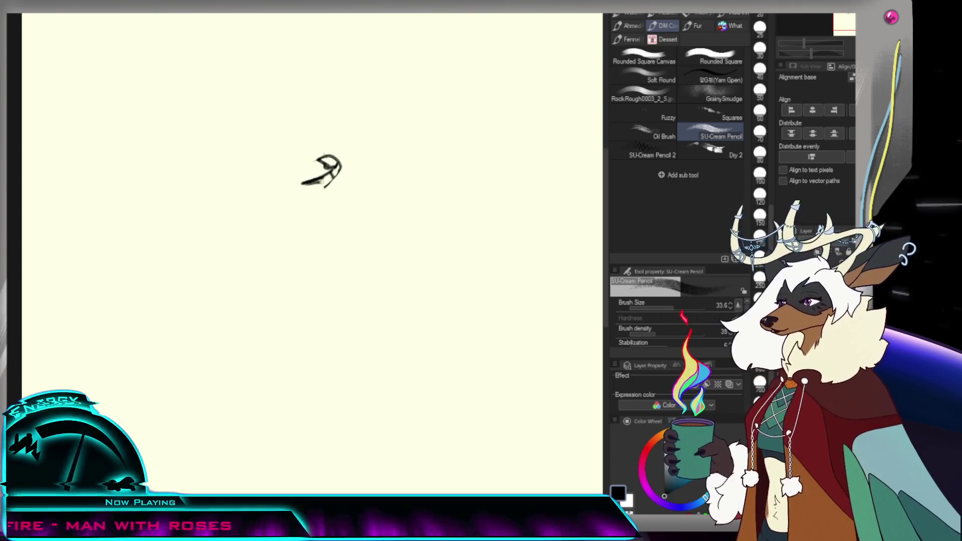
pyautogui.hotkey('ctrl', 'z')
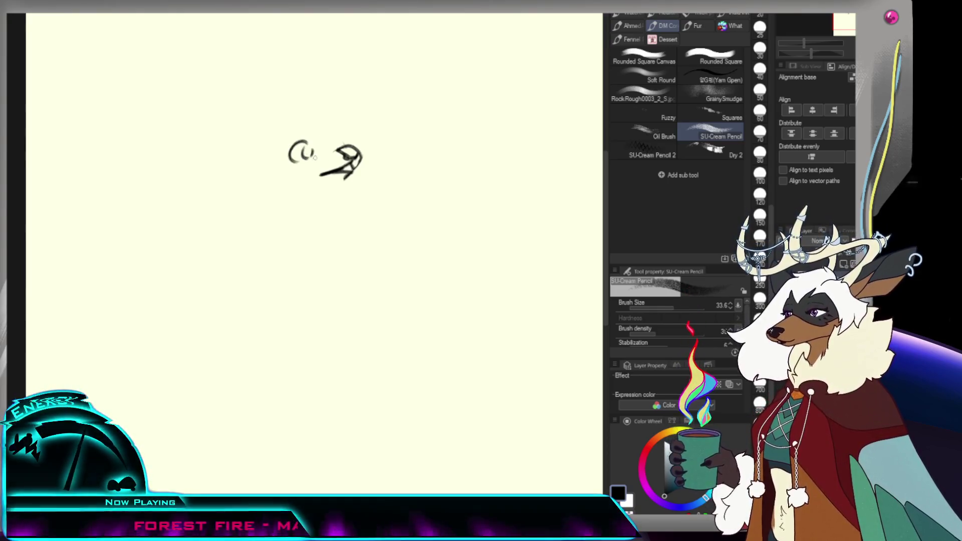
pyautogui.scroll(-5, 291, 97)
pyautogui.scroll(3, 321, 140)
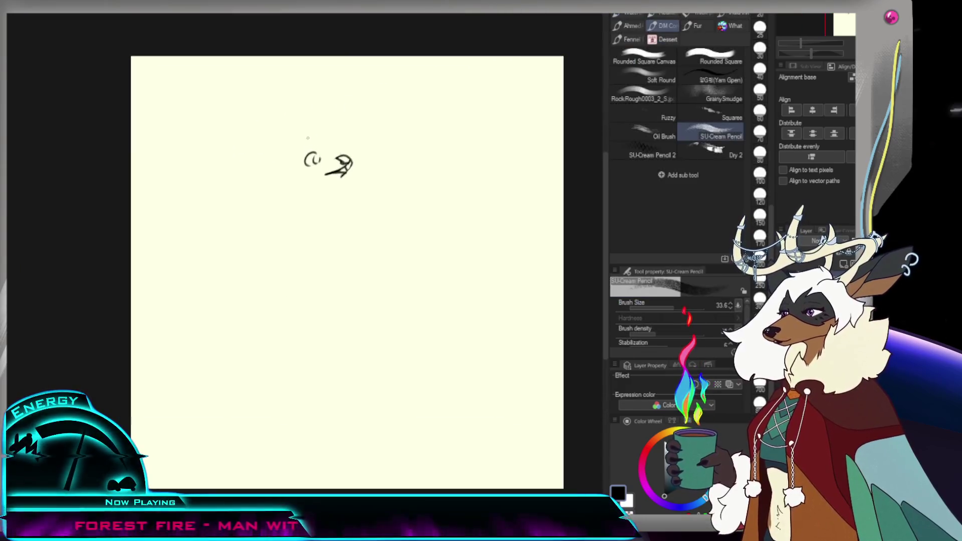
# Step: Add and correct small strokes around the head, then zoom the view out slightly
pyautogui.moveTo(336, 137); pyautogui.dragTo(333, 155)
pyautogui.hotkey('ctrl', 'z')
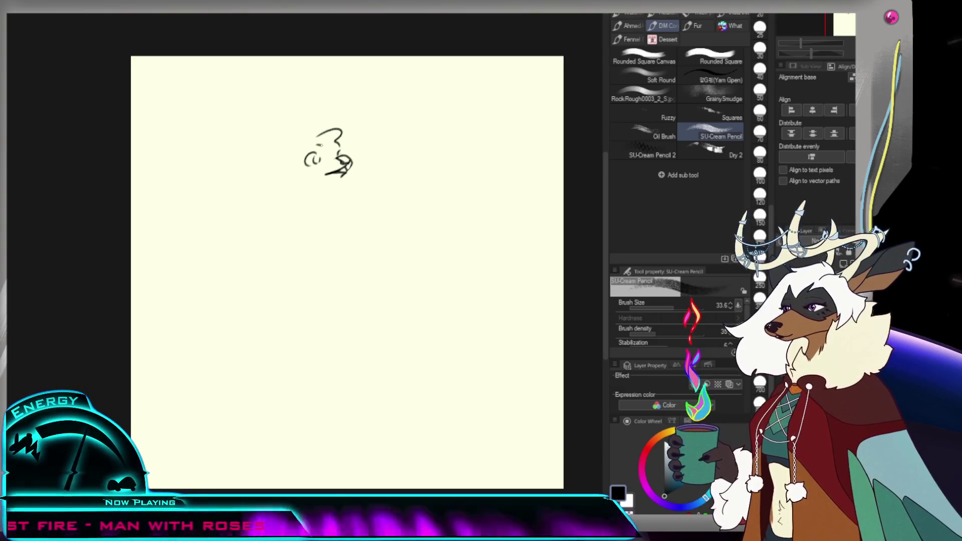
pyautogui.moveTo(319, 152); pyautogui.dragTo(335, 153)
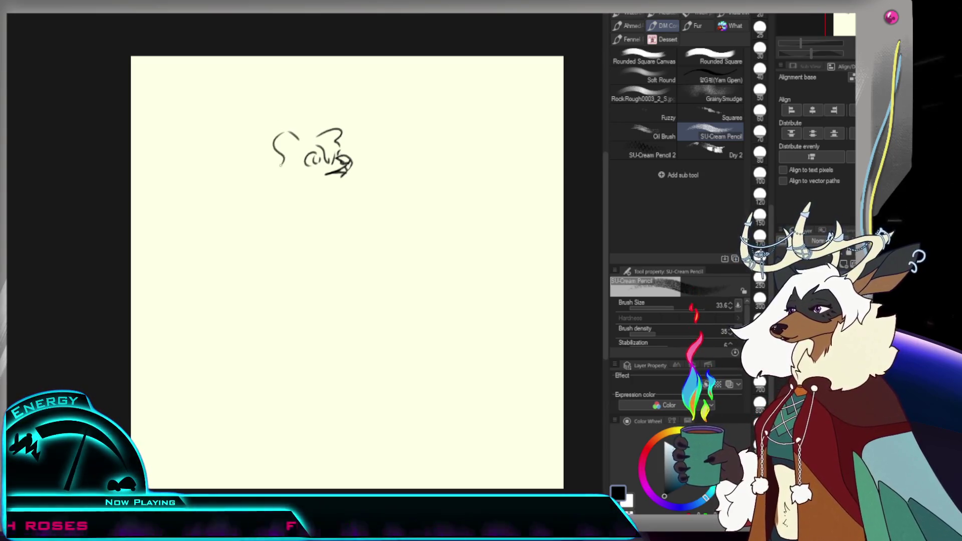
pyautogui.hotkey('ctrl', 'z')
pyautogui.moveTo(285, 142)
pyautogui.mouseDown()
pyautogui.moveTo(300, 141)
pyautogui.moveTo(280, 184)
pyautogui.mouseUp()
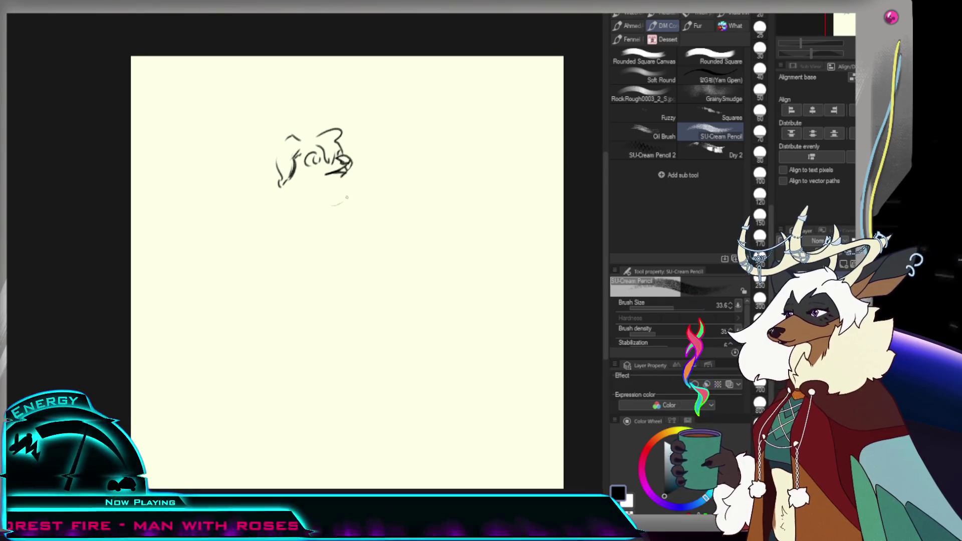
pyautogui.hotkey('ctrl', 'space')
pyautogui.moveTo(343, 172)
pyautogui.mouseDown()
pyautogui.moveTo(333, 122)
pyautogui.moveTo(249, 158)
pyautogui.mouseUp()
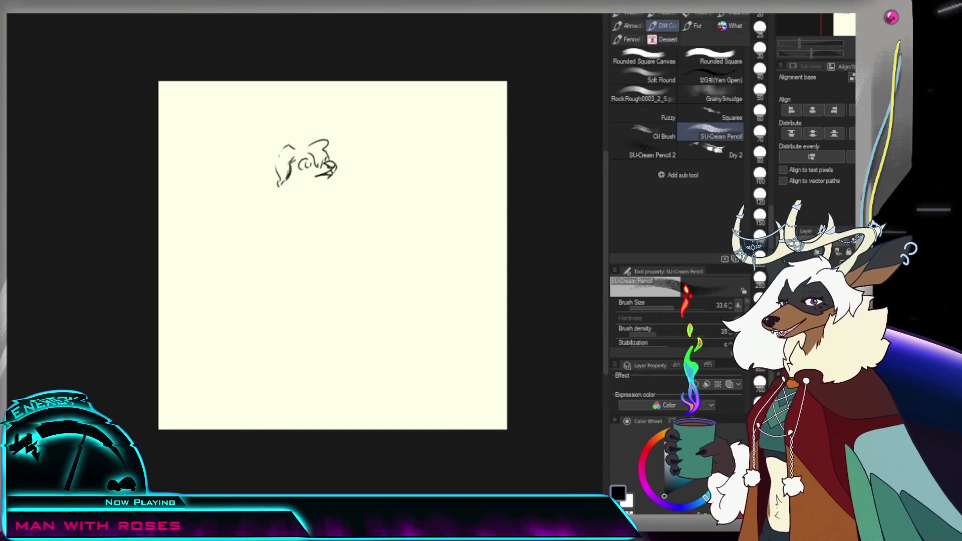
# Step: Sketch the body line below the head, undoing and erasing the wrong strokes
pyautogui.moveTo(264, 203); pyautogui.dragTo(271, 233)
pyautogui.hotkey('ctrl', 'z')
pyautogui.moveTo(276, 177); pyautogui.dragTo(263, 212)
pyautogui.hotkey('ctrl', 'z')
pyautogui.moveTo(277, 174)
pyautogui.mouseDown()
pyautogui.moveTo(296, 201)
pyautogui.moveTo(267, 211)
pyautogui.moveTo(299, 212)
pyautogui.mouseUp()
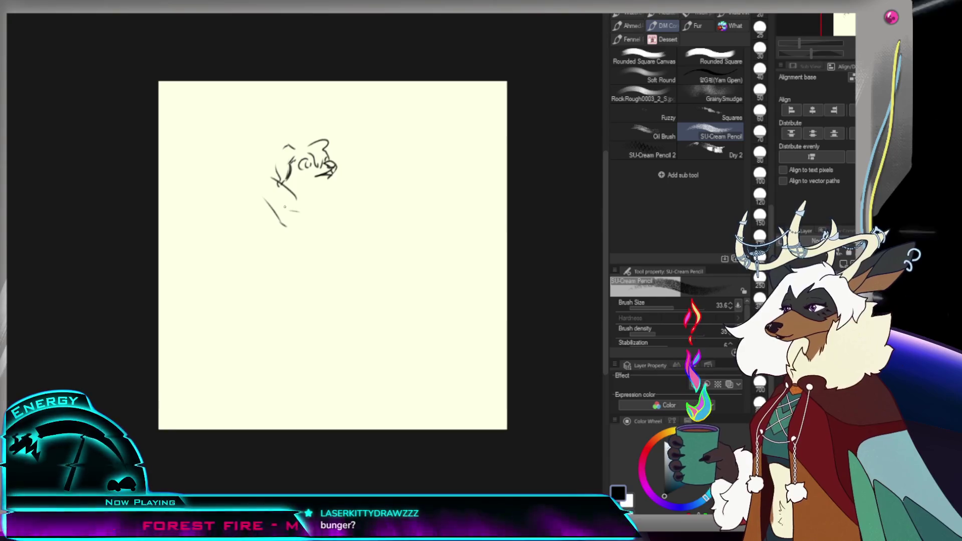
pyautogui.hotkey('ctrl', 'z')
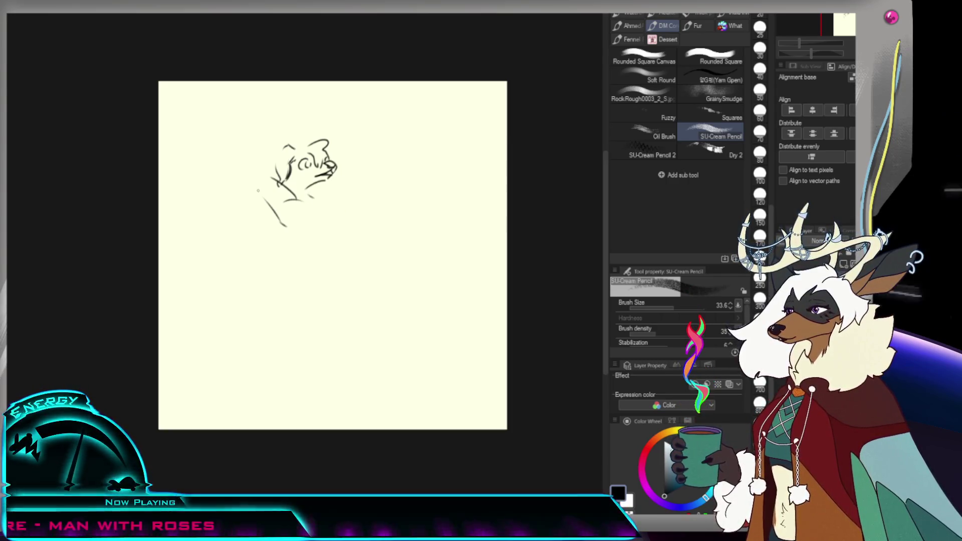
pyautogui.hotkey('ctrl', 'z')
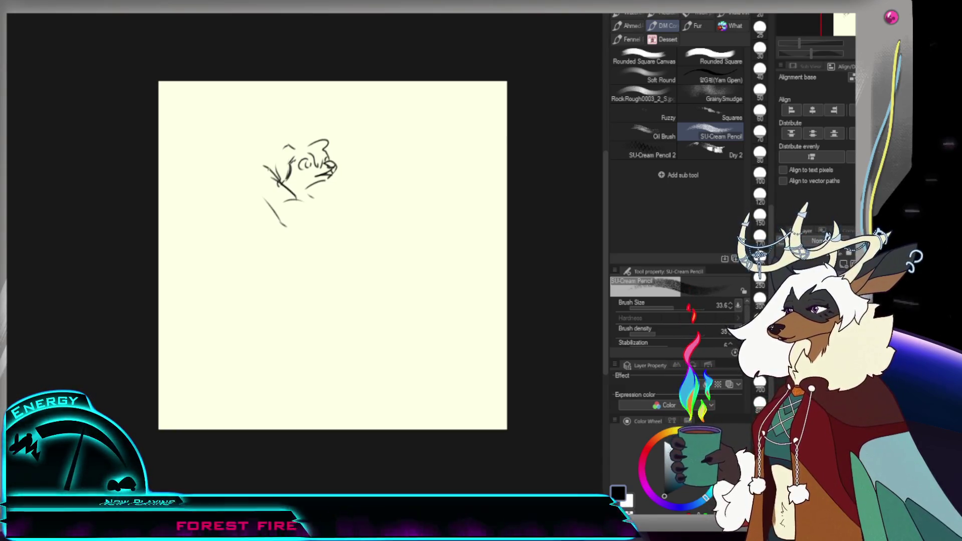
pyautogui.press('e')
pyautogui.moveTo(282, 187); pyautogui.dragTo(283, 208)
pyautogui.press('p')
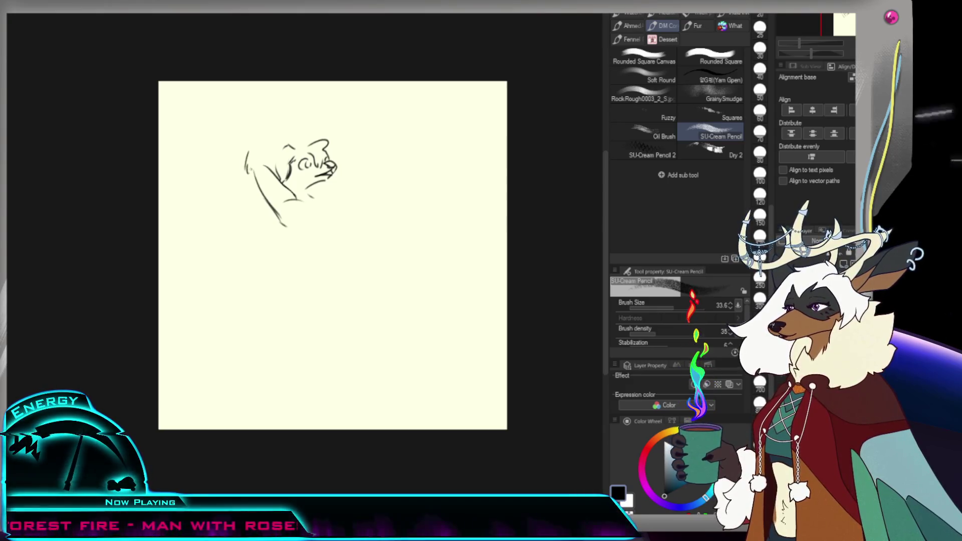
# Step: Sketch the arm raised above the head and erase stray lines near the body
pyautogui.moveTo(247, 156); pyautogui.dragTo(281, 148)
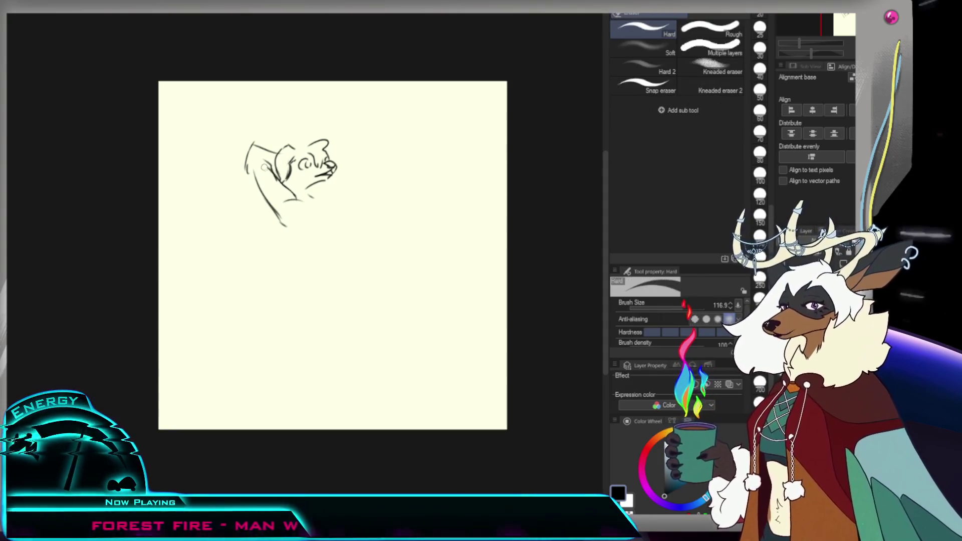
pyautogui.hotkey('ctrl', 'z')
pyautogui.moveTo(250, 142)
pyautogui.mouseDown()
pyautogui.moveTo(273, 150)
pyautogui.moveTo(256, 144)
pyautogui.mouseUp()
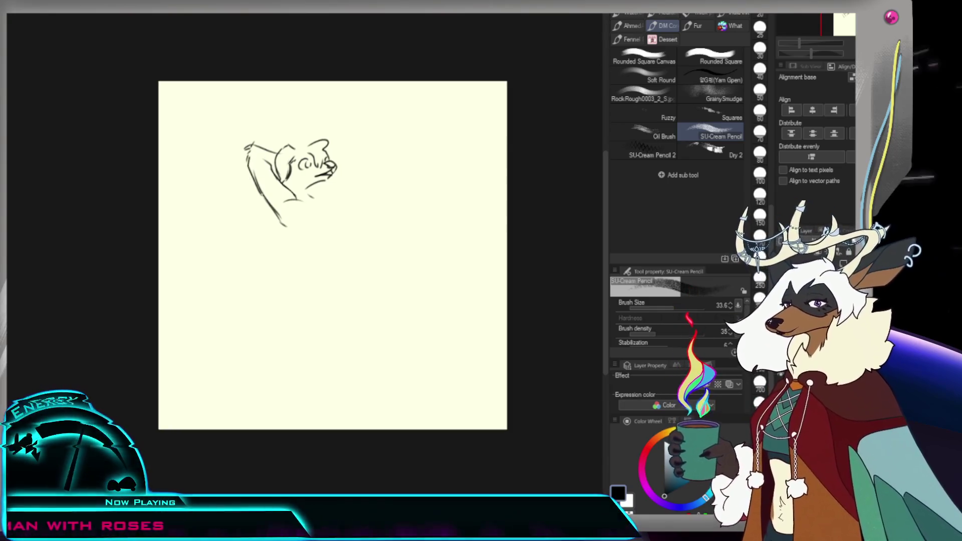
pyautogui.press('e')
pyautogui.moveTo(275, 205); pyautogui.dragTo(279, 216)
pyautogui.press('p')
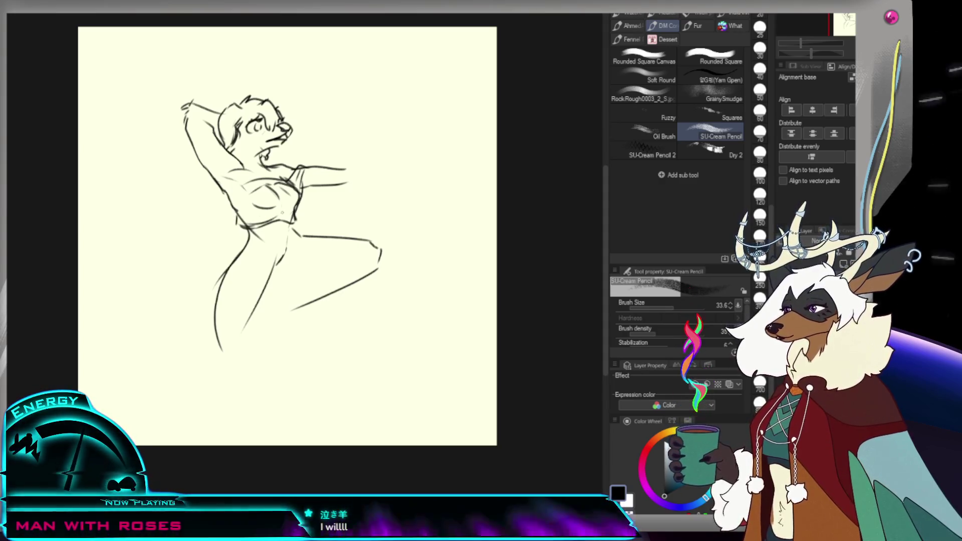
# Step: Zoom in and add a short pencil detail line across the figure's chest
pyautogui.hotkey('ctrl', '+')
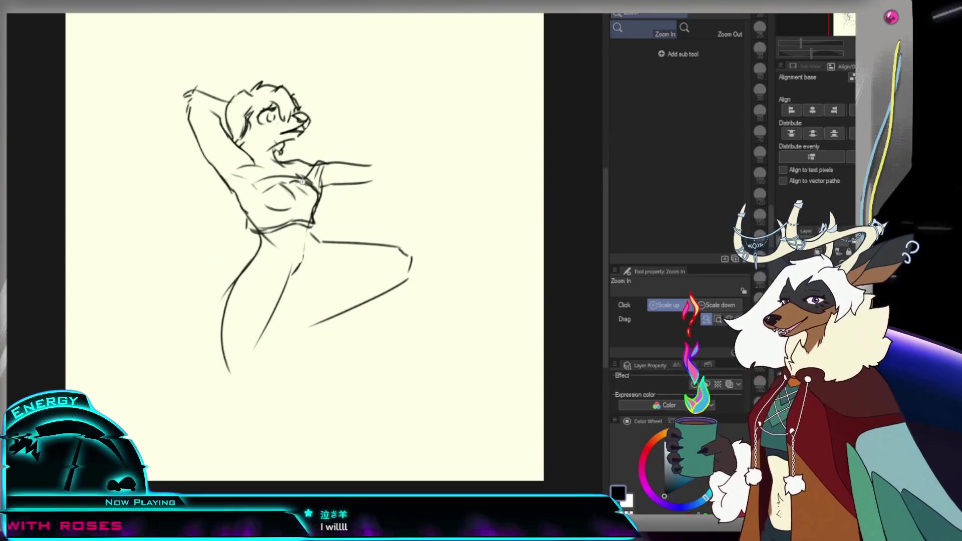
pyautogui.press('e')
pyautogui.press('p')
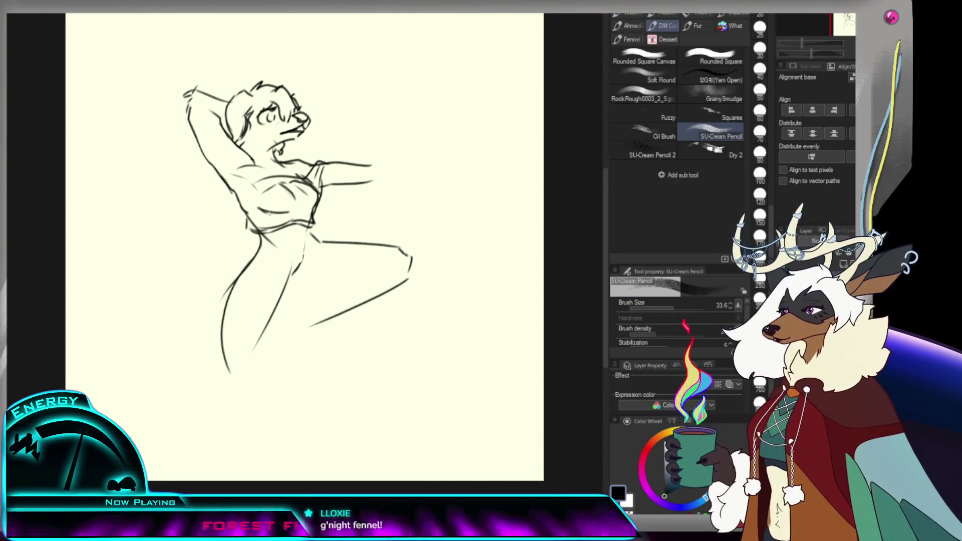
pyautogui.moveTo(263, 210); pyautogui.dragTo(288, 216)
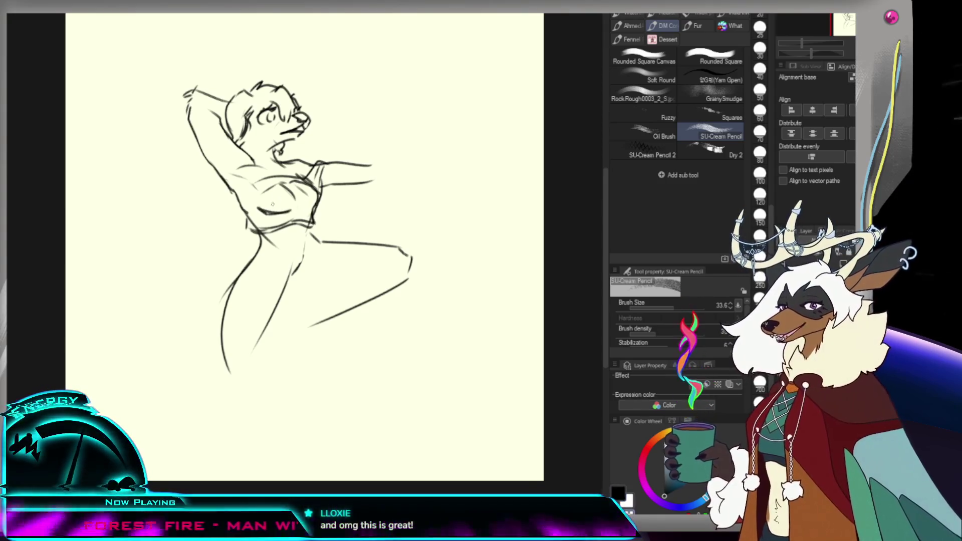
pyautogui.hotkey('ctrl', '-')
pyautogui.press('p')
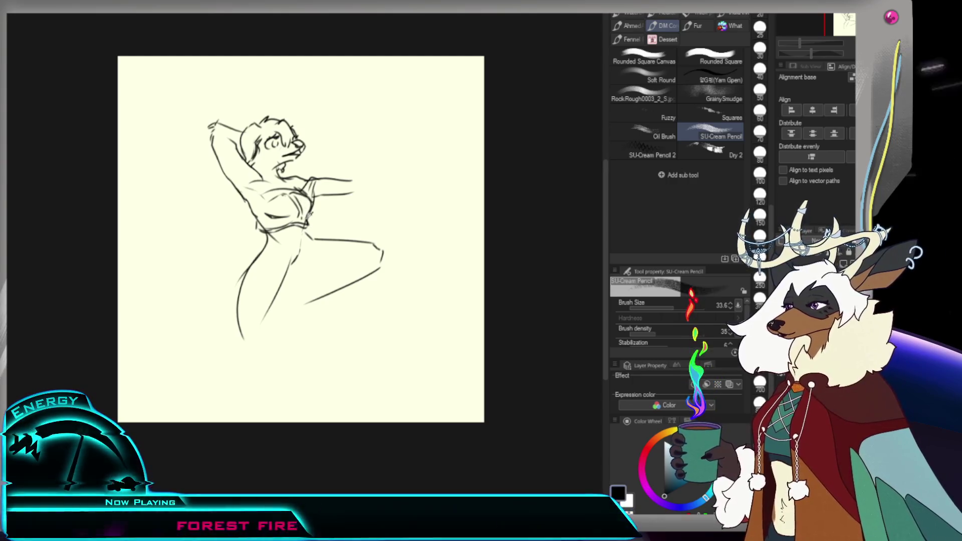
pyautogui.scroll(-1, 305, 239)
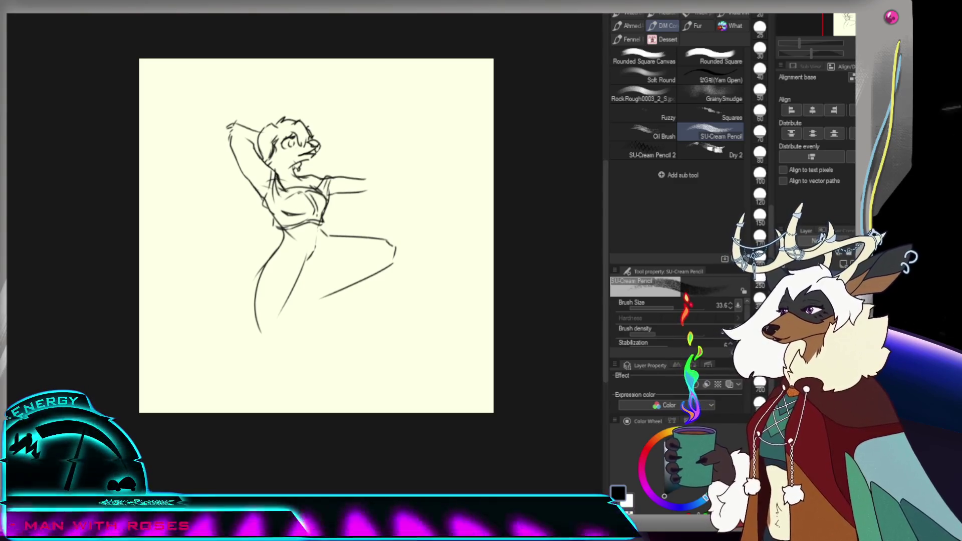
pyautogui.moveTo(286, 199)
pyautogui.mouseDown()
pyautogui.moveTo(346, 171)
pyautogui.moveTo(339, 142)
pyautogui.mouseUp()
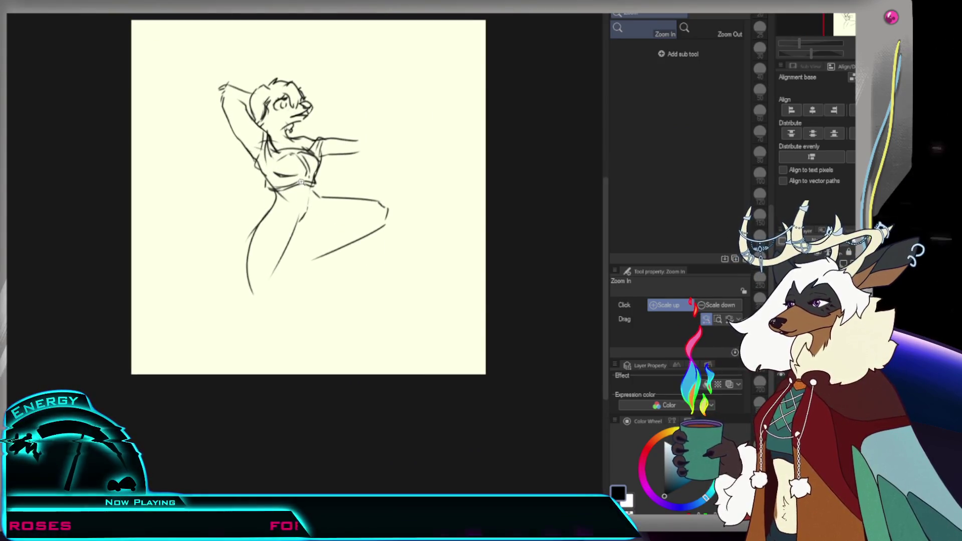
pyautogui.press('b')
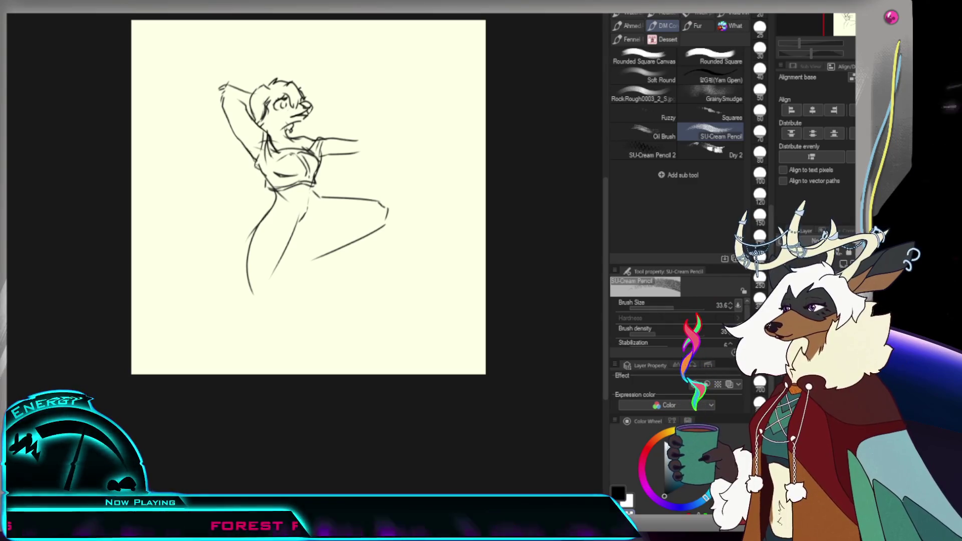
# Step: With the G-pen, redraw the outstretched arm's upper and lower lines
pyautogui.press('b')
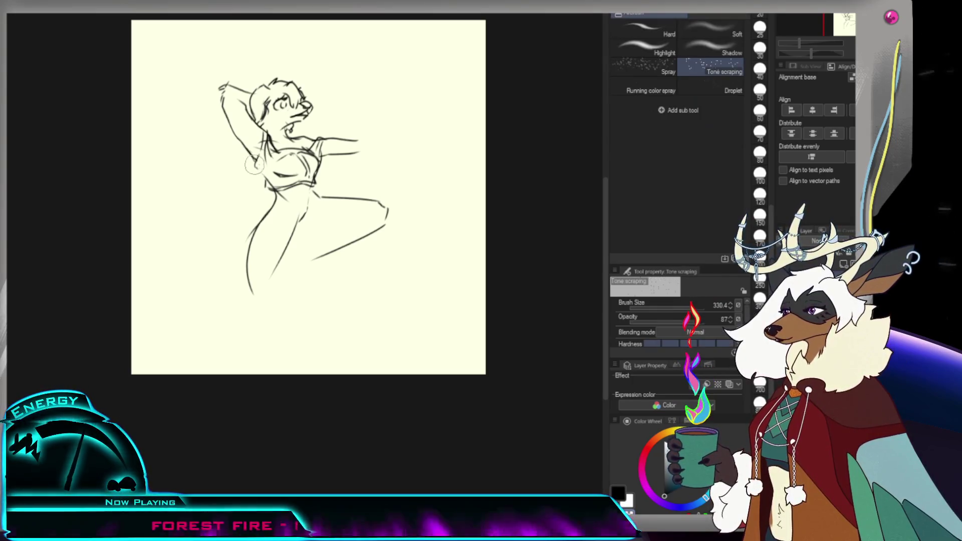
pyautogui.press('p')
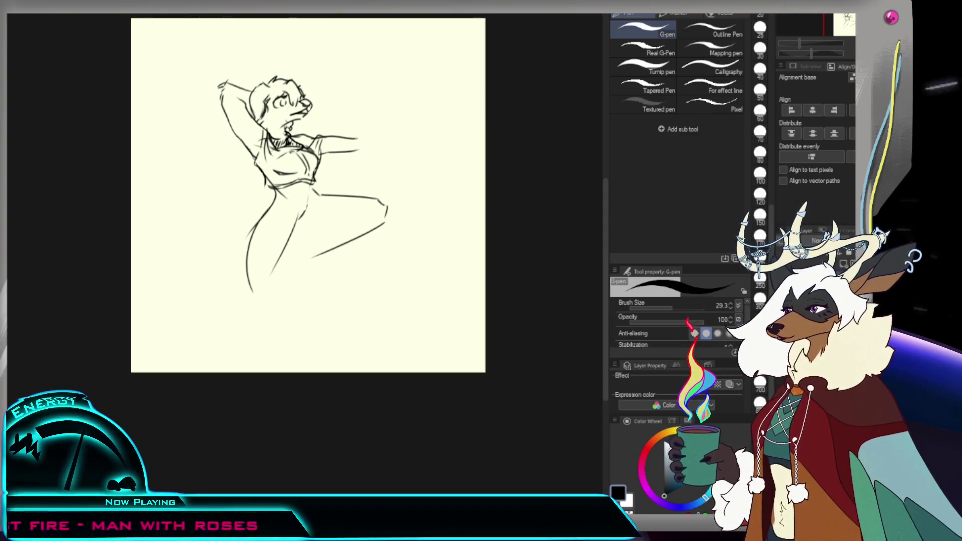
pyautogui.moveTo(357, 137); pyautogui.dragTo(386, 134)
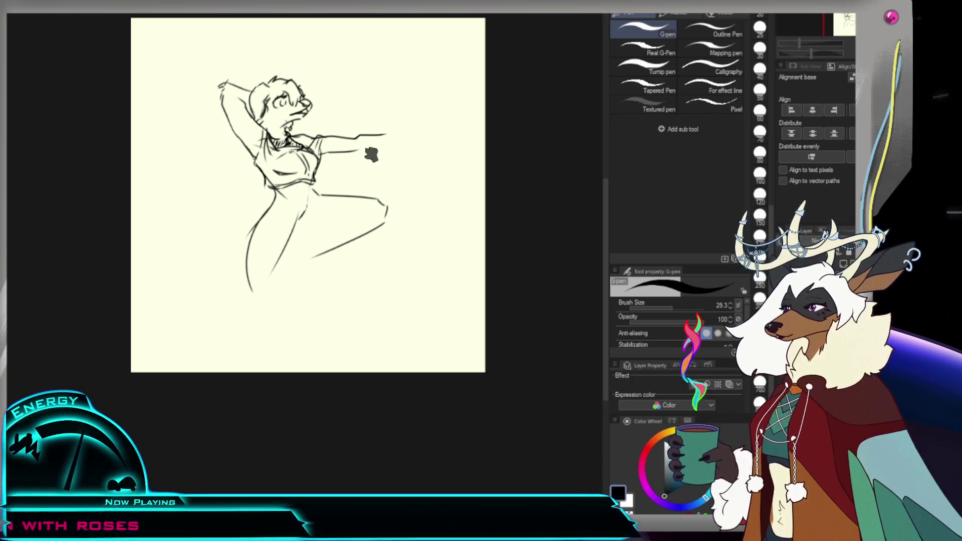
pyautogui.moveTo(352, 151); pyautogui.dragTo(383, 145)
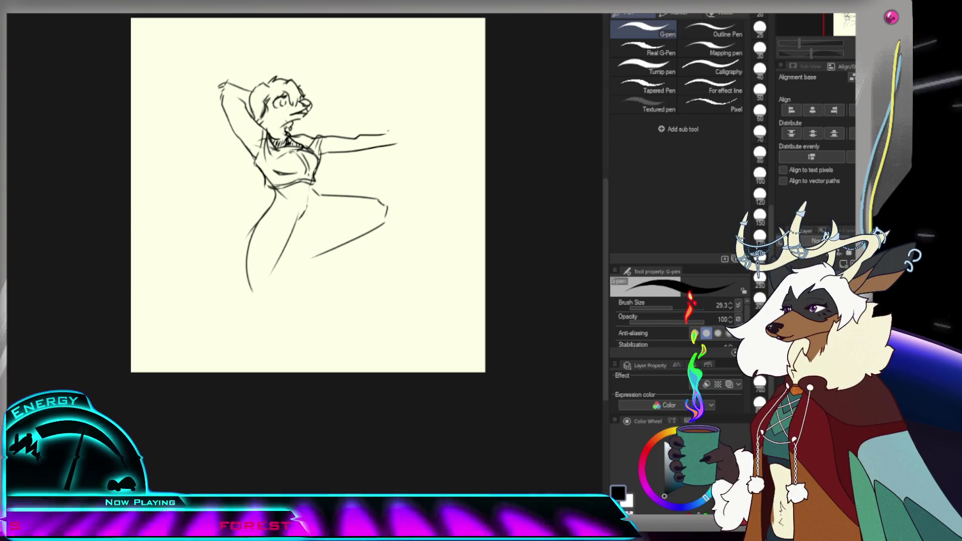
# Step: Replace the scribbled fist with an open hand and fingers at the arm's end
pyautogui.moveTo(394, 135)
pyautogui.mouseDown()
pyautogui.moveTo(402, 143)
pyautogui.moveTo(429, 139)
pyautogui.mouseUp()
pyautogui.hotkey('ctrl', 'z')
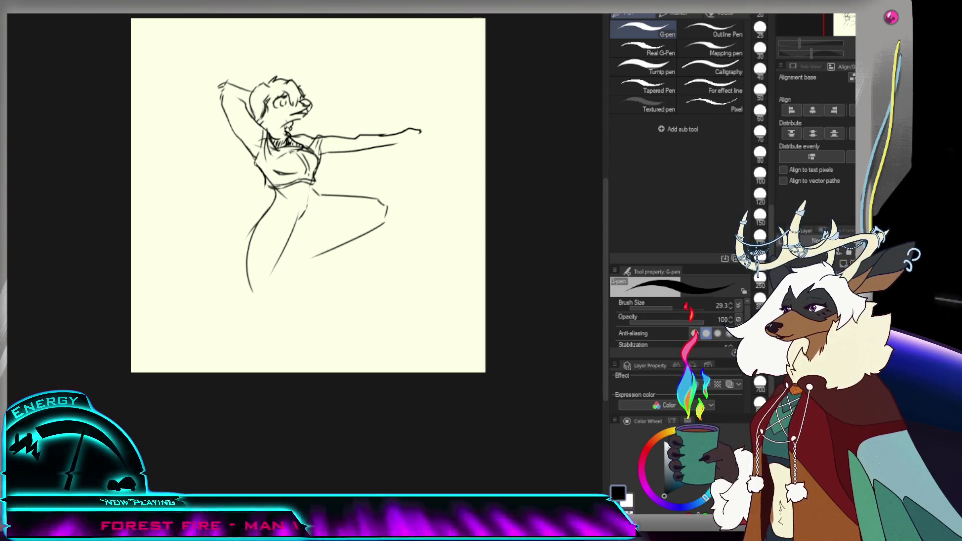
pyautogui.moveTo(401, 131); pyautogui.dragTo(430, 120)
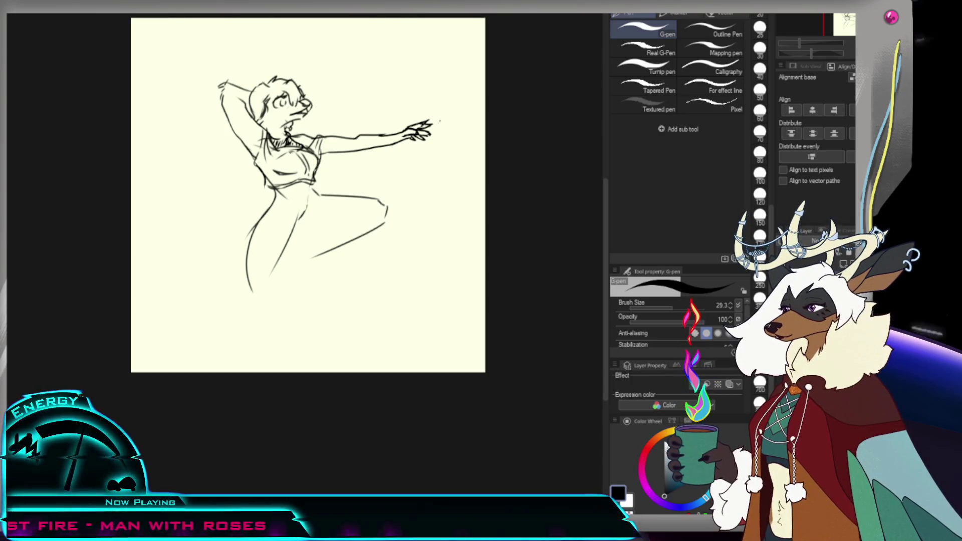
pyautogui.moveTo(432, 121); pyautogui.dragTo(426, 123)
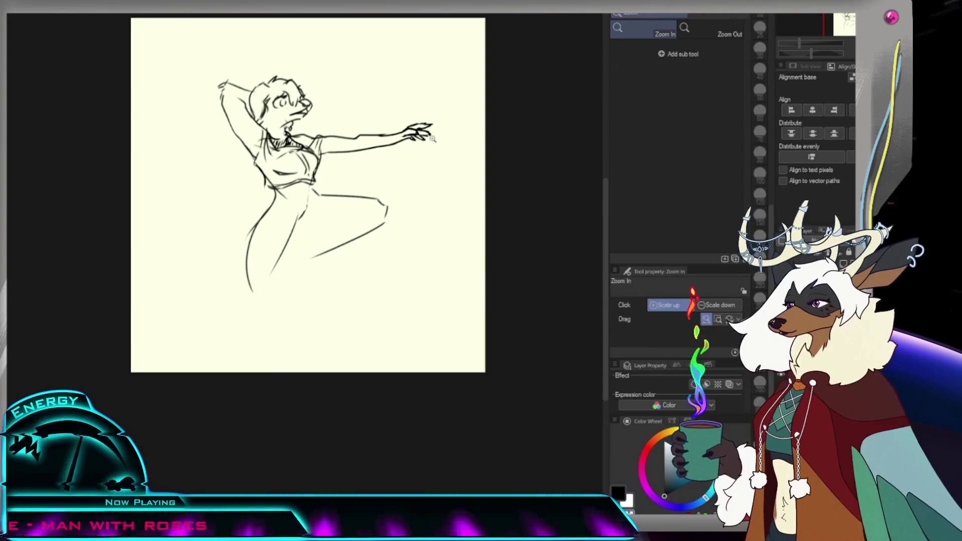
# Step: Draw a waistband line across the figure's hips
pyautogui.scroll(-3, 358, 203)
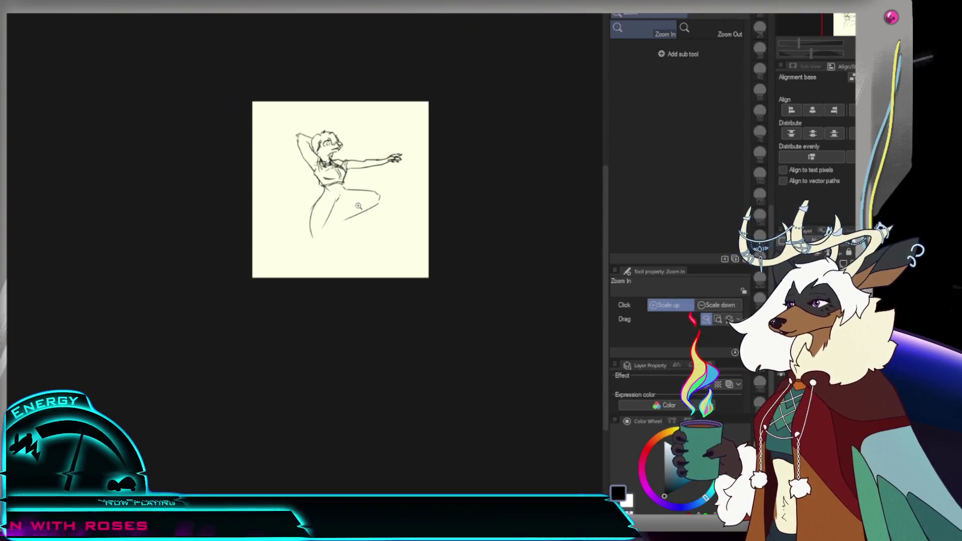
pyautogui.scroll(3, 358, 203)
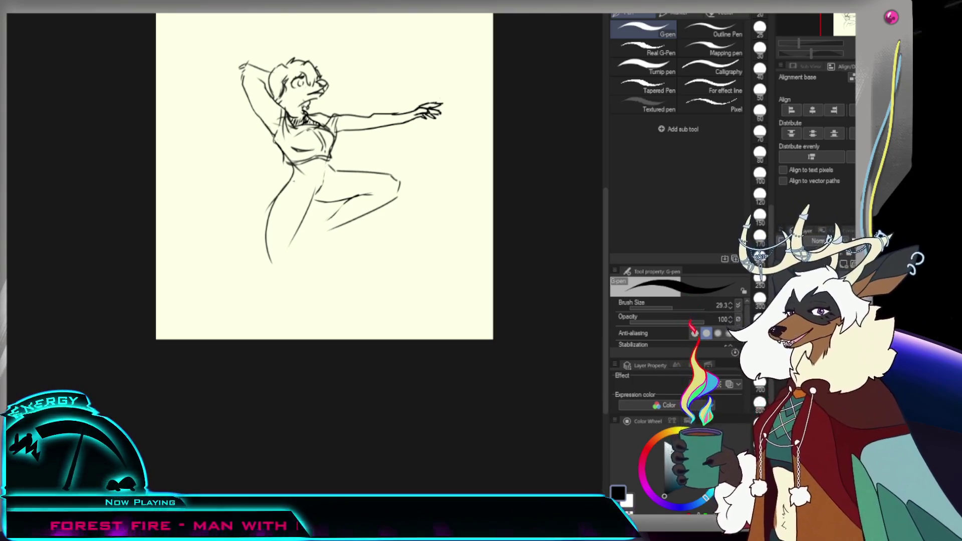
pyautogui.moveTo(291, 176); pyautogui.dragTo(331, 170)
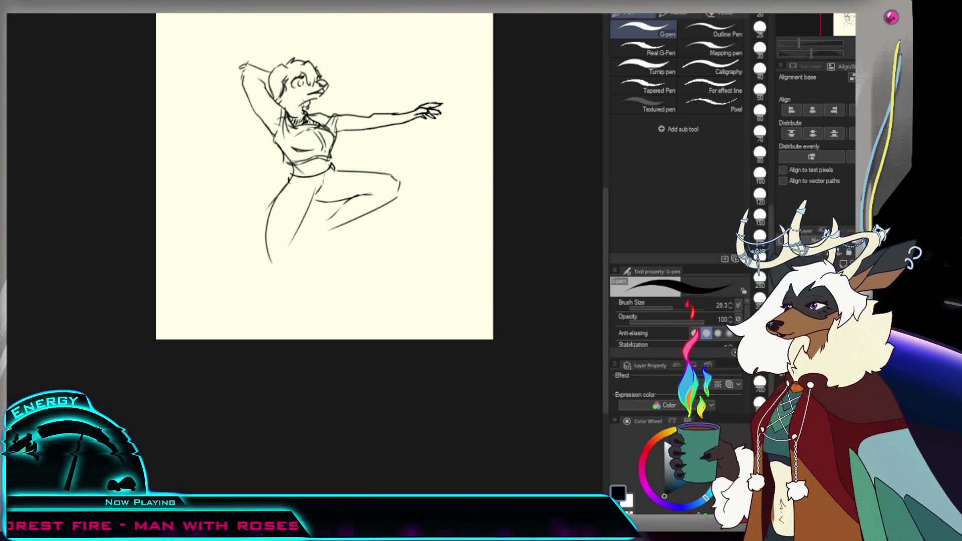
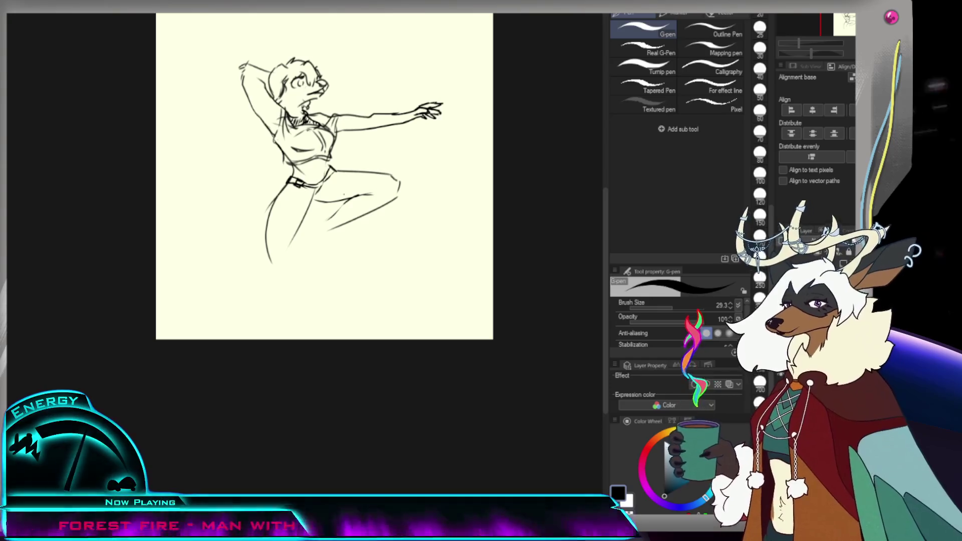
# Step: Add a short line left of the belt and redraw the left leg extending further down
pyautogui.hotkey('ctrl', 'space')
pyautogui.moveTo(331, 184); pyautogui.dragTo(337, 185)
pyautogui.press('p')
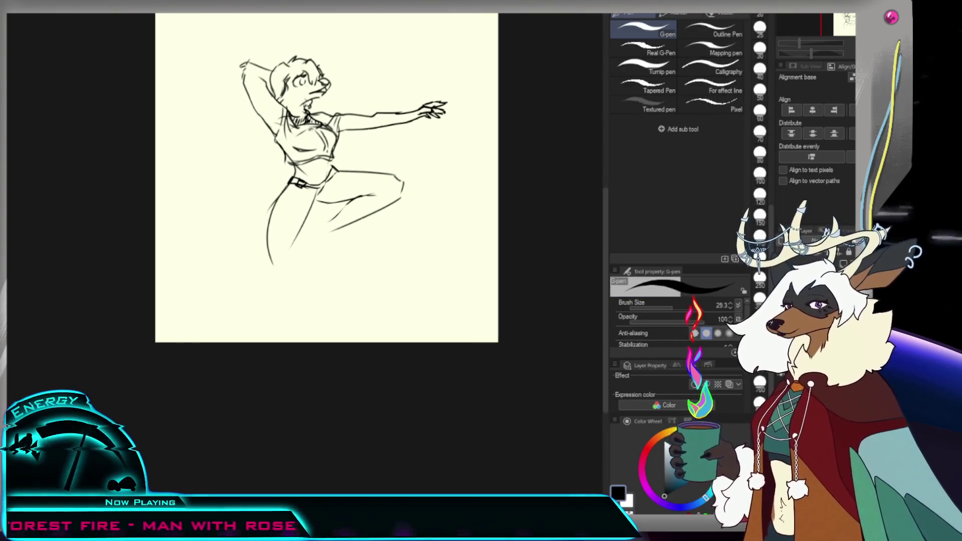
pyautogui.moveTo(257, 193)
pyautogui.mouseDown()
pyautogui.moveTo(288, 183)
pyautogui.moveTo(255, 240)
pyautogui.mouseUp()
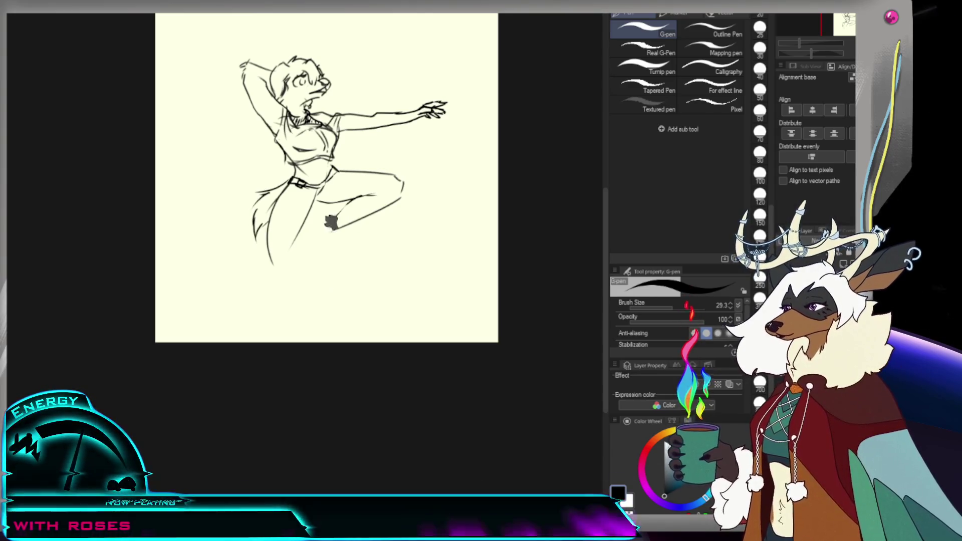
pyautogui.moveTo(271, 255); pyautogui.dragTo(259, 293)
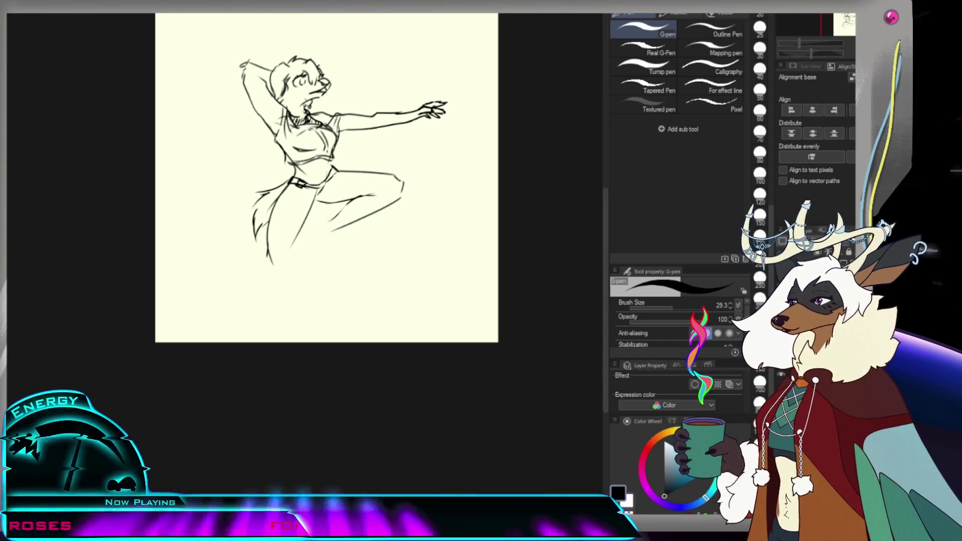
pyautogui.hotkey('ctrl', 'z')
pyautogui.moveTo(291, 250); pyautogui.dragTo(262, 312)
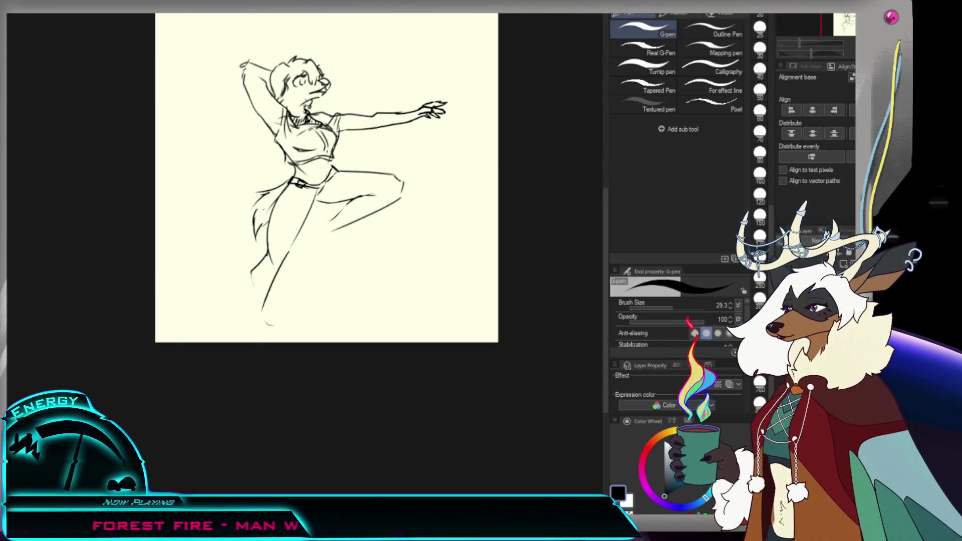
pyautogui.hotkey('ctrl', '-')
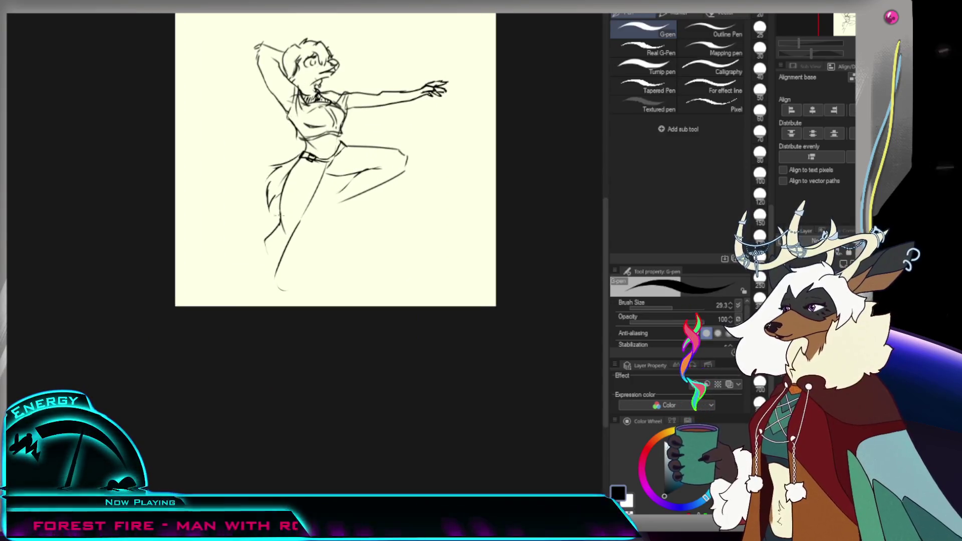
# Step: Outline both edges of the lower leg and draw the foot
pyautogui.moveTo(326, 183); pyautogui.dragTo(292, 291)
pyautogui.hotkey('ctrl', 'z')
pyautogui.moveTo(273, 240); pyautogui.dragTo(275, 290)
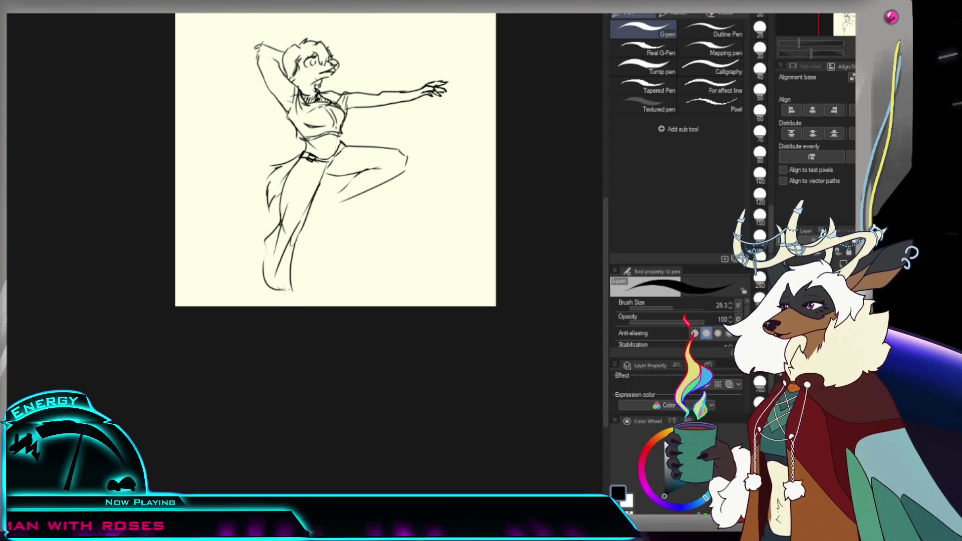
pyautogui.moveTo(267, 248)
pyautogui.mouseDown()
pyautogui.moveTo(257, 290)
pyautogui.moveTo(292, 289)
pyautogui.mouseUp()
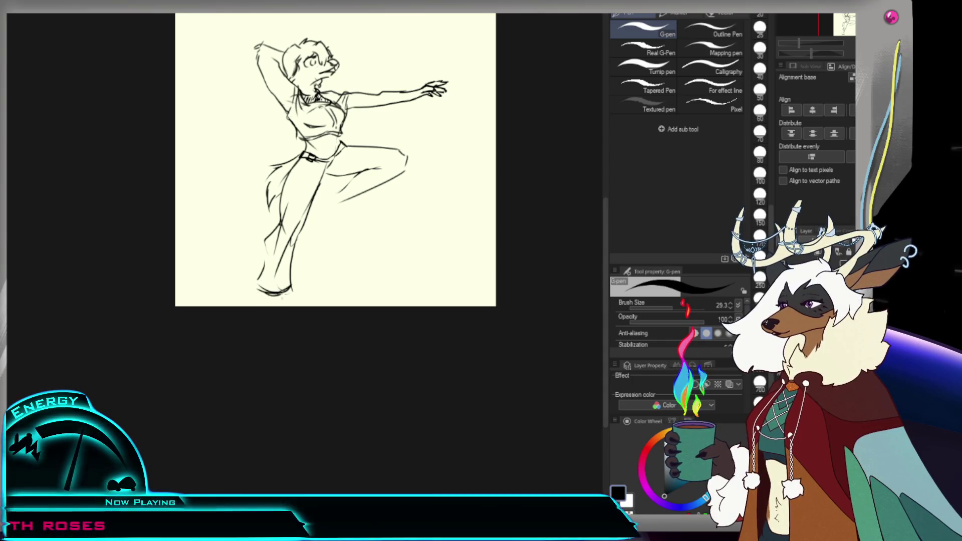
pyautogui.moveTo(320, 230); pyautogui.dragTo(301, 296)
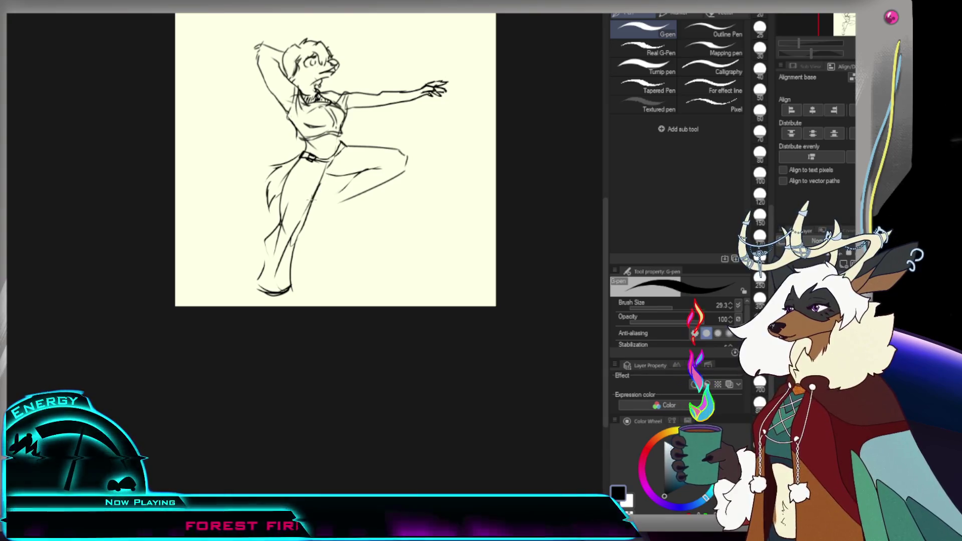
# Step: Add lines along the thigh top, inner knee and lower leg, then zoom in
pyautogui.moveTo(341, 147); pyautogui.dragTo(398, 145)
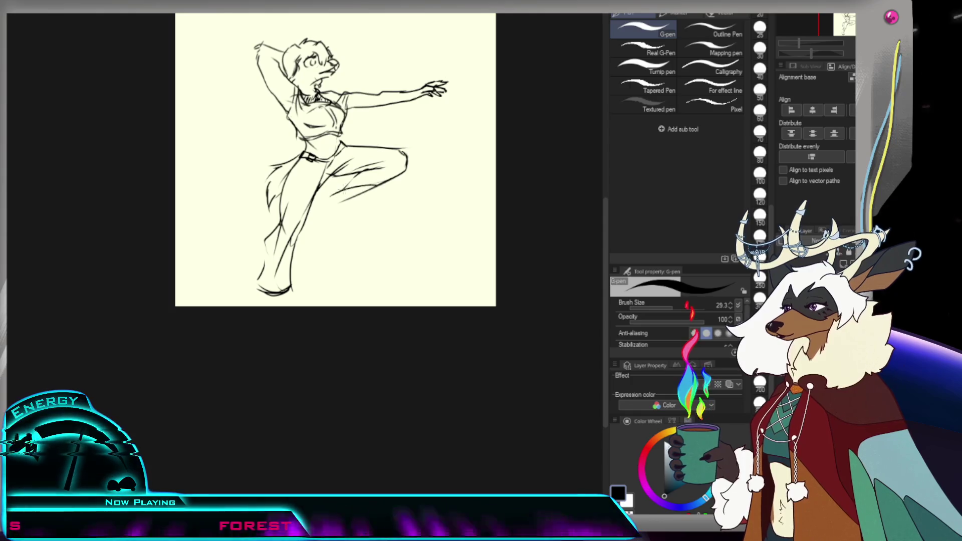
pyautogui.moveTo(323, 196)
pyautogui.mouseDown()
pyautogui.moveTo(330, 220)
pyautogui.moveTo(351, 202)
pyautogui.mouseUp()
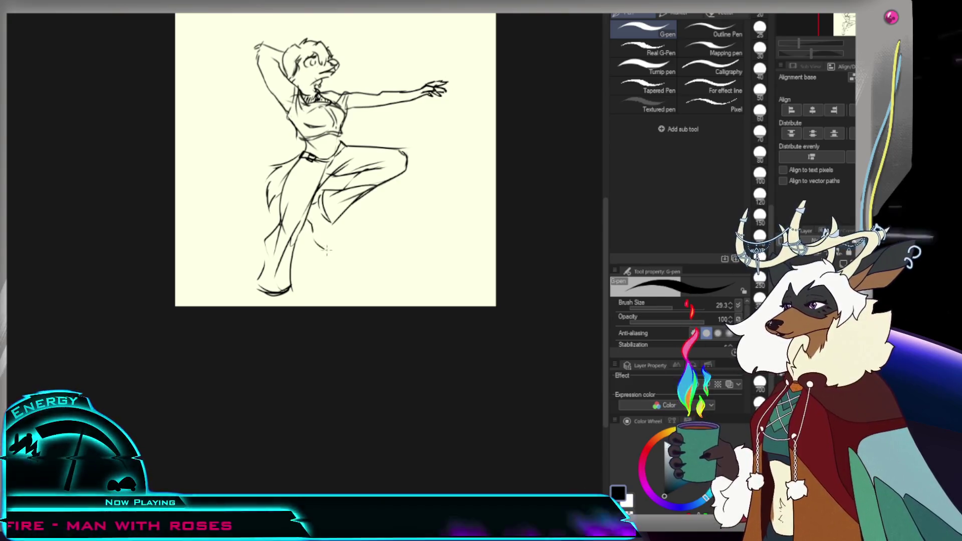
pyautogui.moveTo(310, 233); pyautogui.dragTo(325, 245)
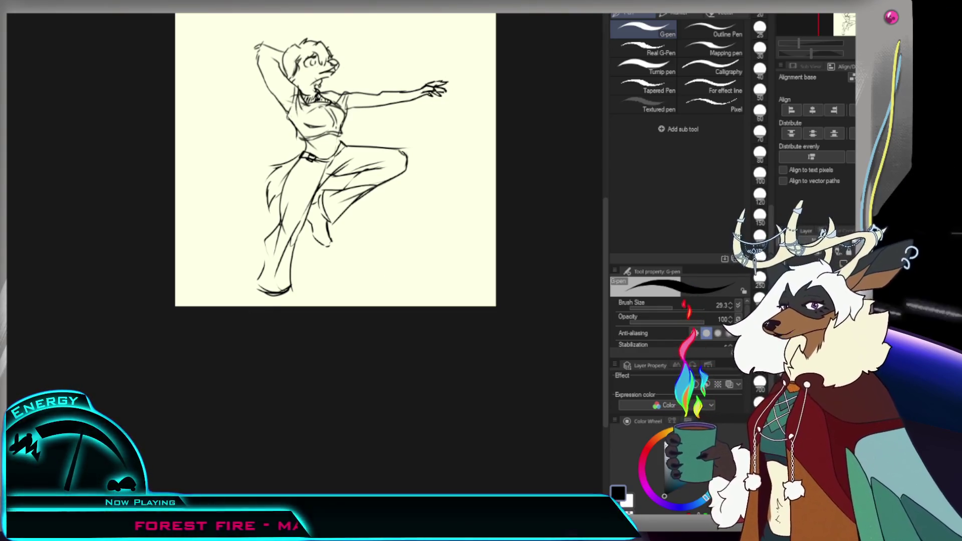
pyautogui.press('/')
pyautogui.click(359, 147)
pyautogui.press('p')
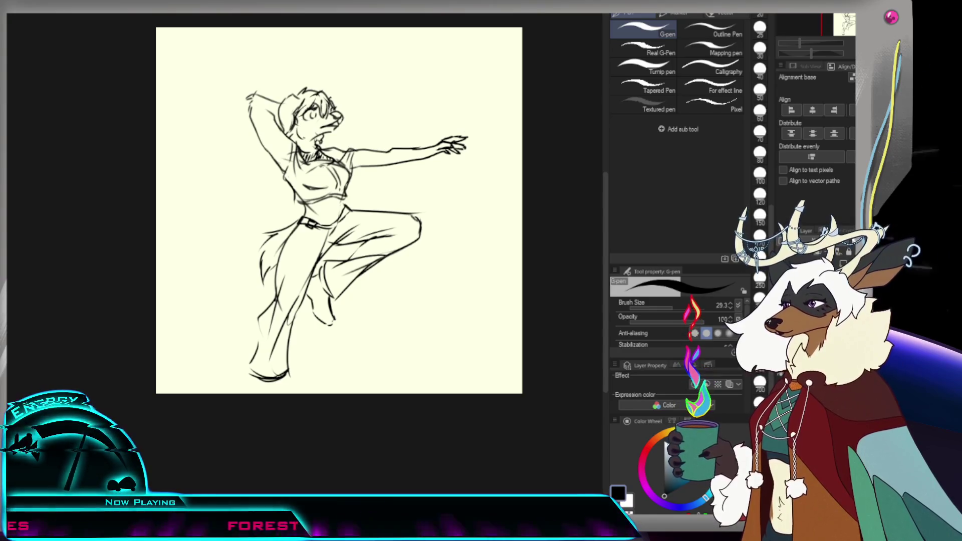
# Step: Draw a small touch-up stroke at the figure's mouth and neck
pyautogui.moveTo(319, 125); pyautogui.dragTo(324, 134)
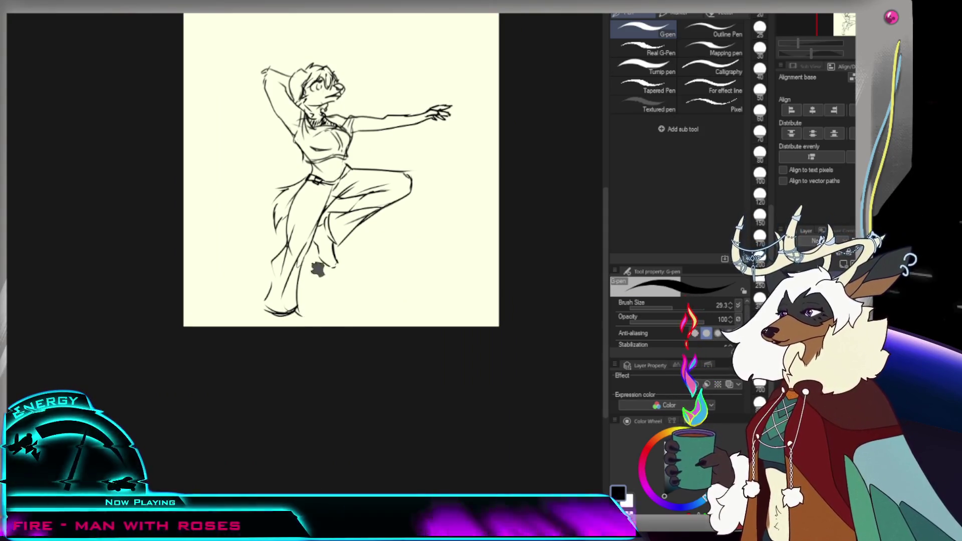
pyautogui.hotkey('ctrl', 't')
# Step: Shift the sketch up and right, discard a trial foot stroke, and switch to the SU-Cream Pencil
pyautogui.moveTo(368, 276); pyautogui.dragTo(376, 243)
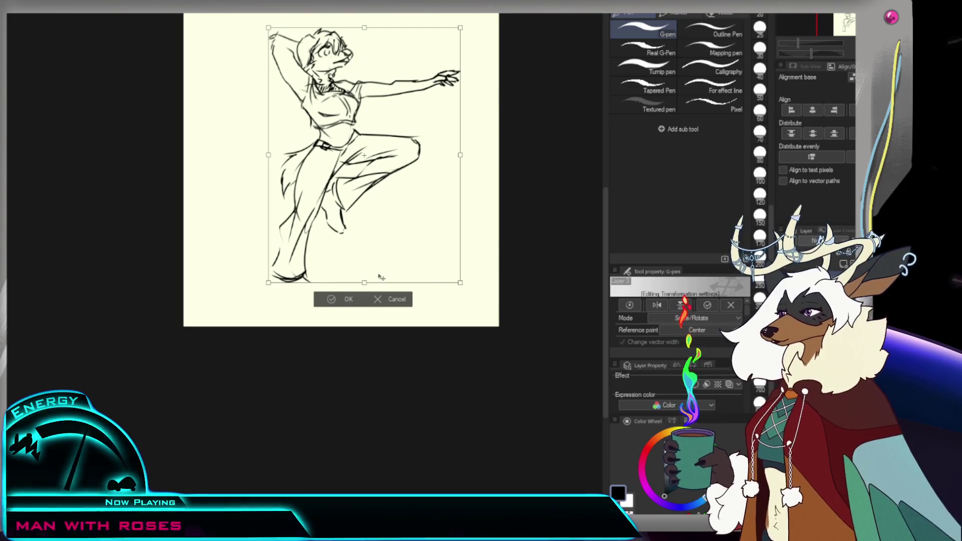
pyautogui.click(345, 299)
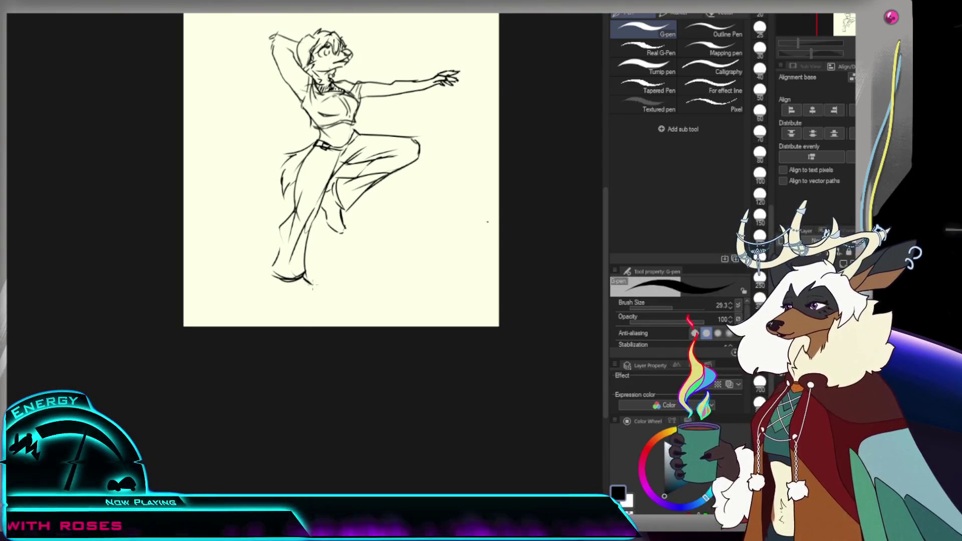
pyautogui.moveTo(276, 293); pyautogui.dragTo(316, 292)
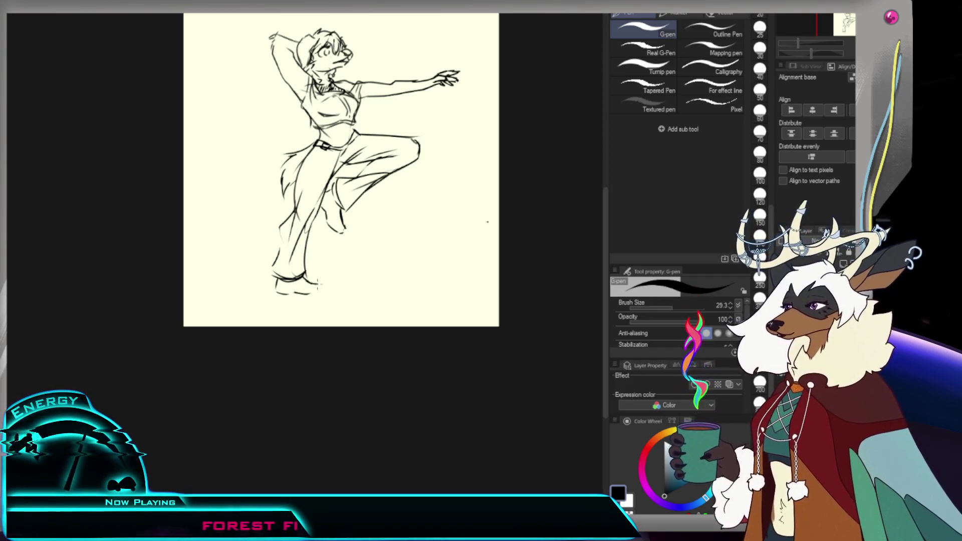
pyautogui.hotkey('ctrl', 'z')
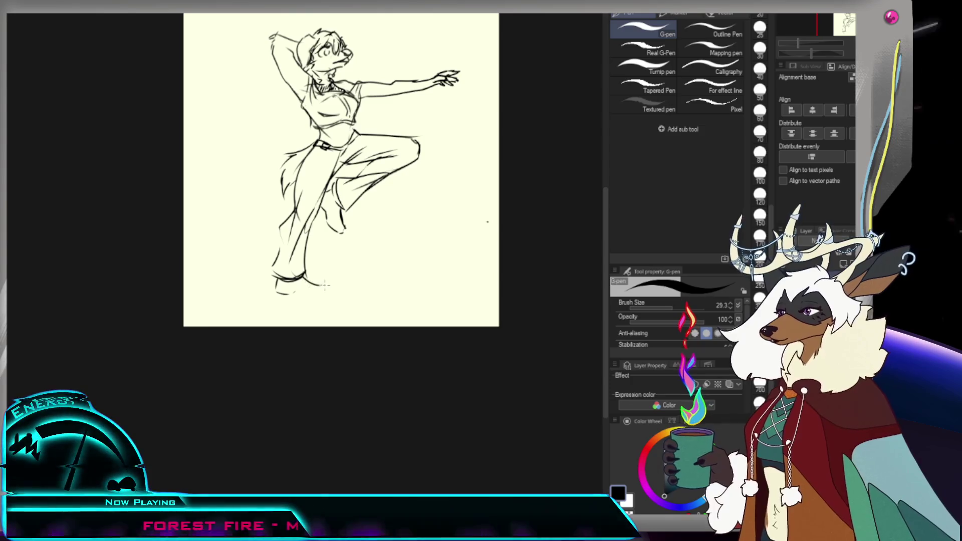
pyautogui.hotkey('ctrl', 'z')
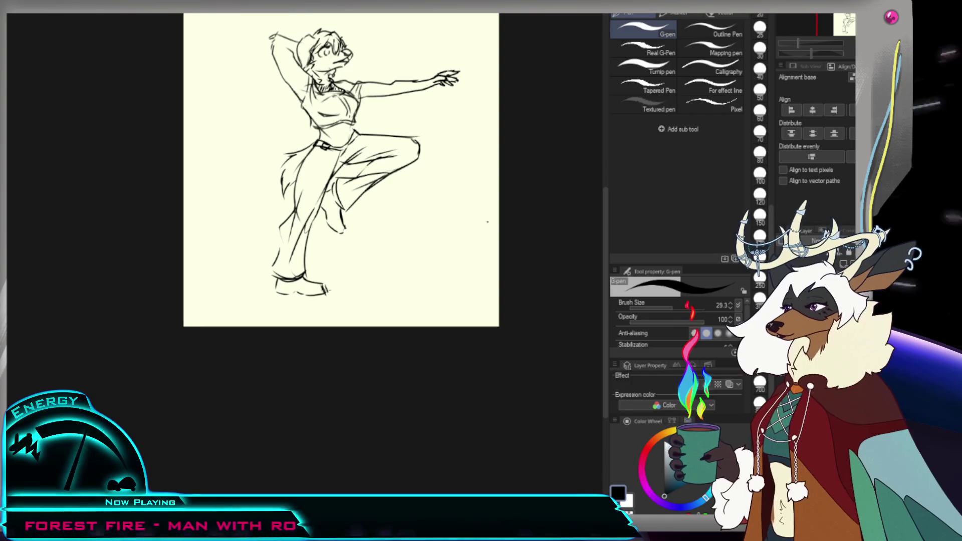
pyautogui.press('e')
pyautogui.press('p')
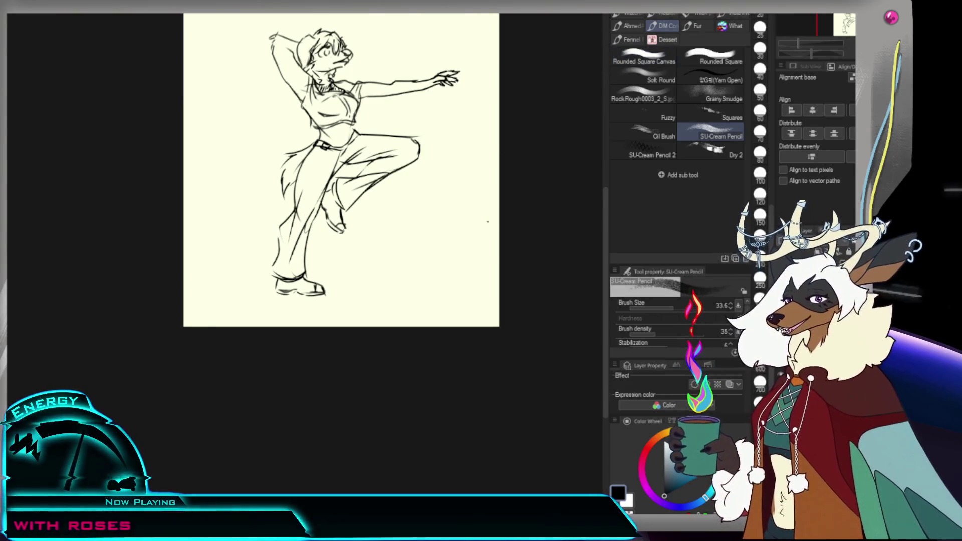
# Step: Shrink the dancing figure and move it into the page's lower-right corner beside the other sketches
pyautogui.scroll(3, 487, 222)
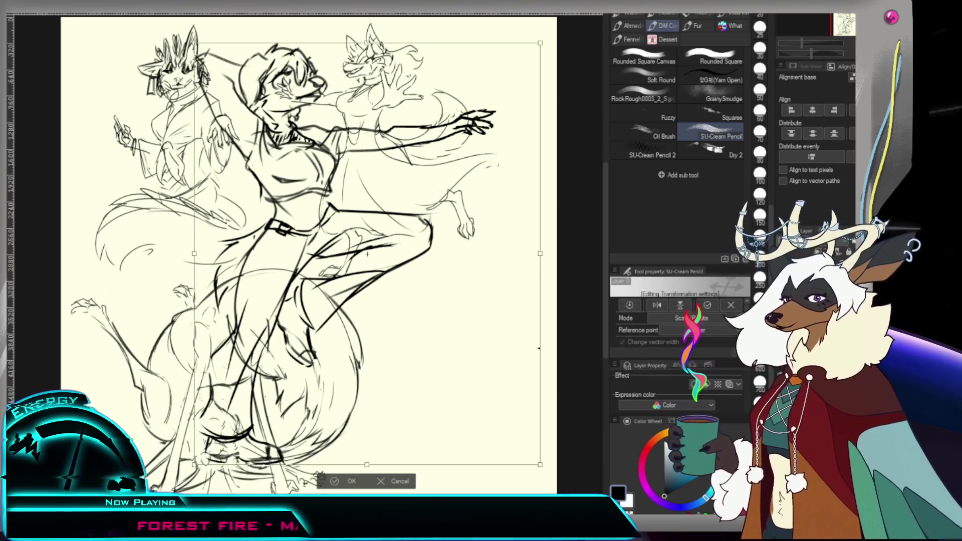
pyautogui.scroll(-2, 367, 254)
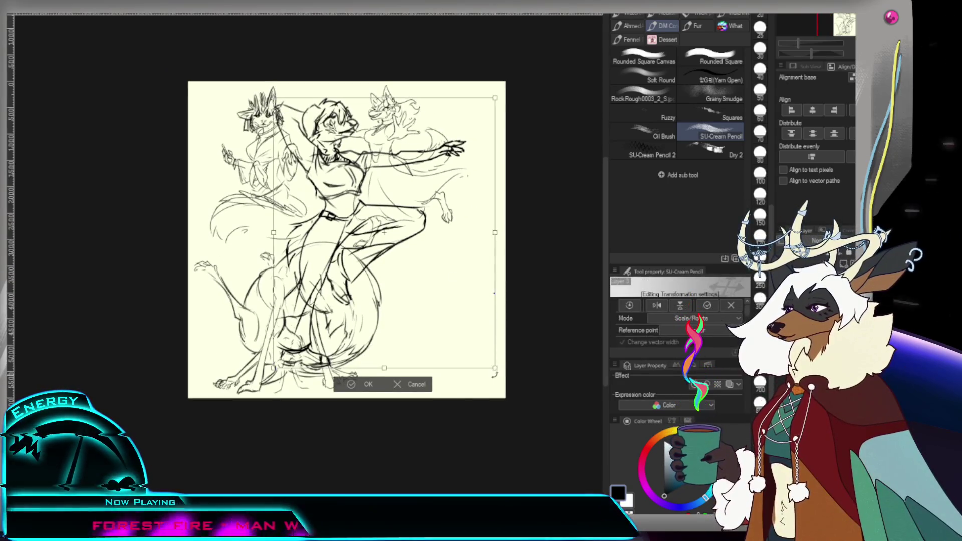
pyautogui.moveTo(390, 285)
pyautogui.mouseDown()
pyautogui.moveTo(503, 396)
pyautogui.moveTo(505, 372)
pyautogui.mouseUp()
pyautogui.moveTo(441, 295); pyautogui.dragTo(450, 311)
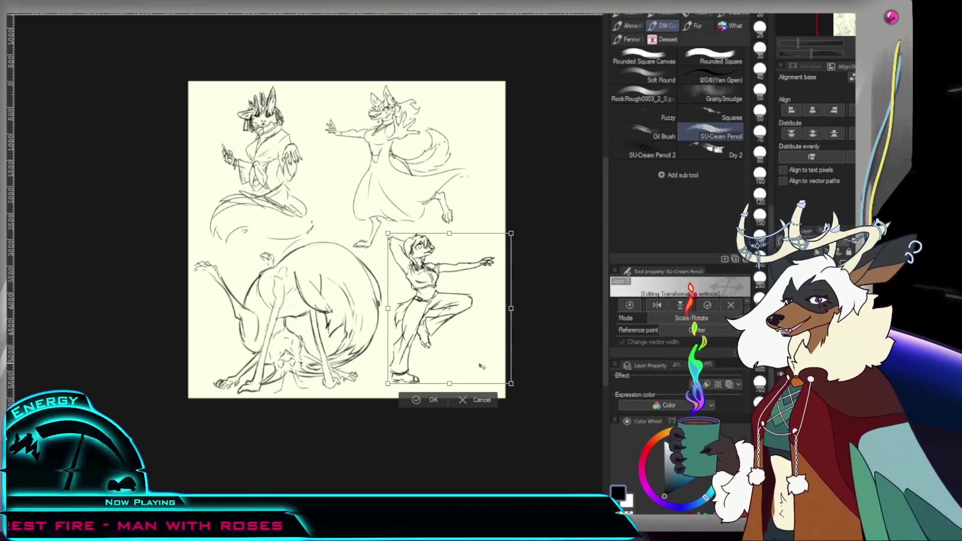
pyautogui.click(441, 401)
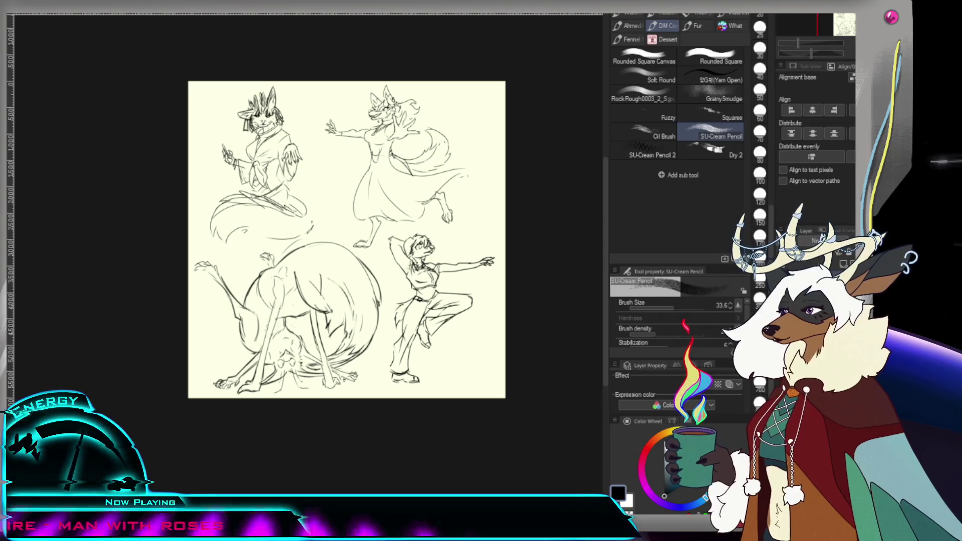